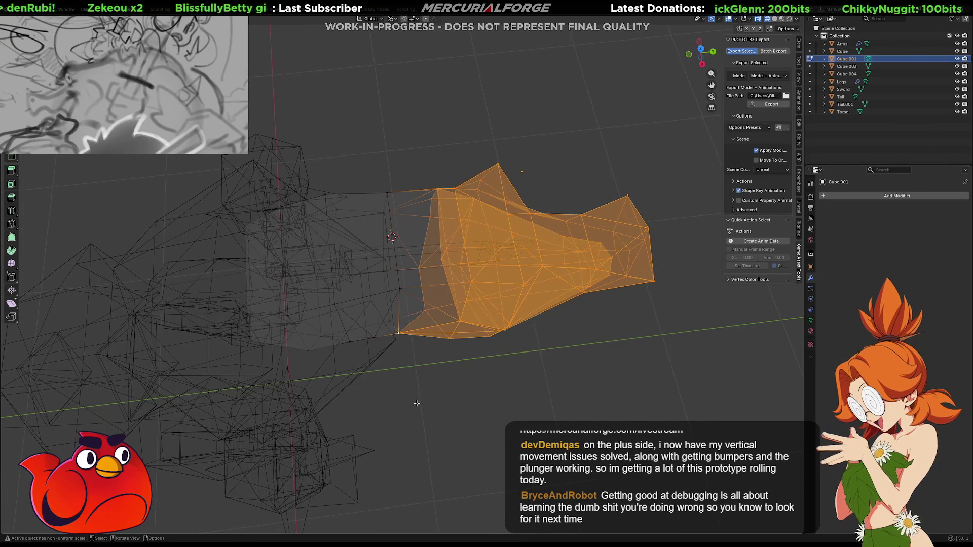
Rotate the head mesh around the vertical axis twice to swing it to a new angle.
key("r")
key("z")
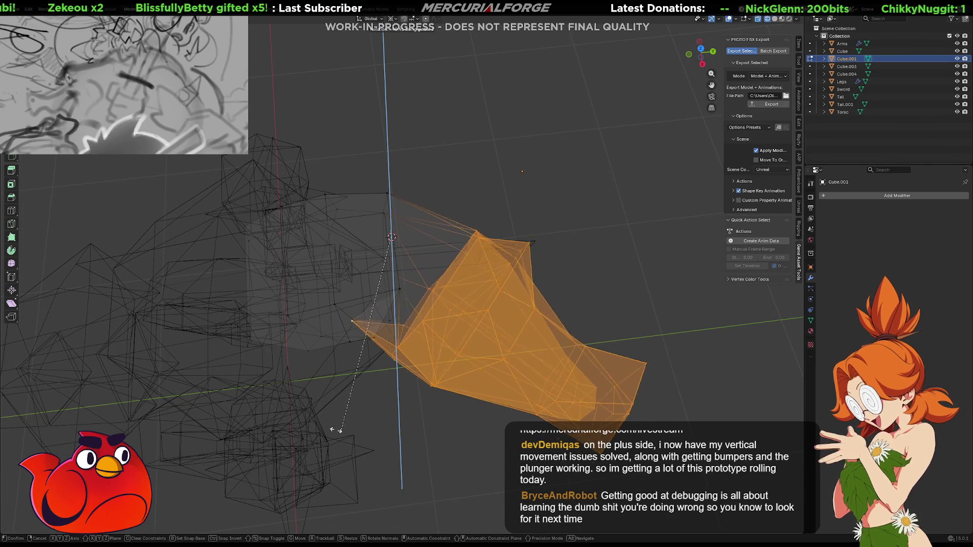
left_click(370, 415)
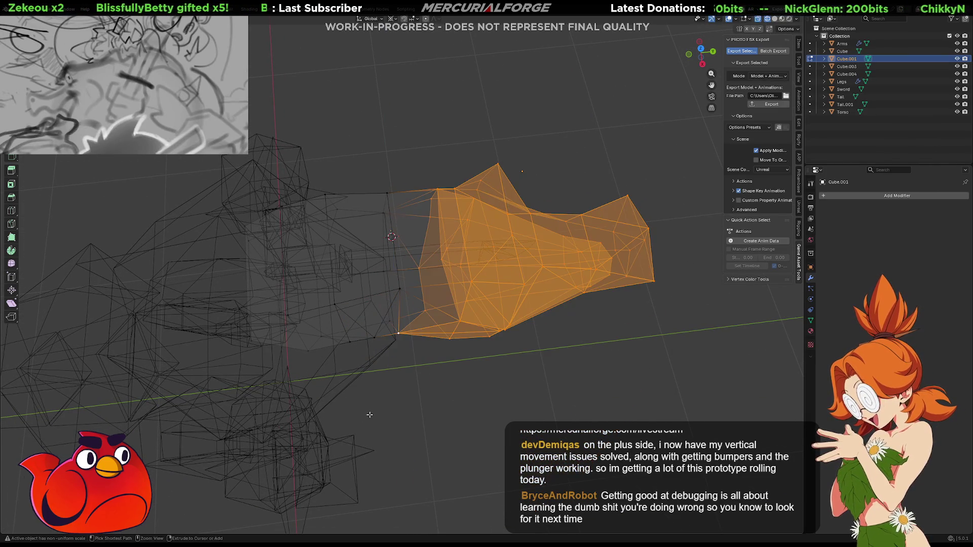
key("shift+z")
middle_click_drag(370, 415, 527, 351)
key("r")
key("z")
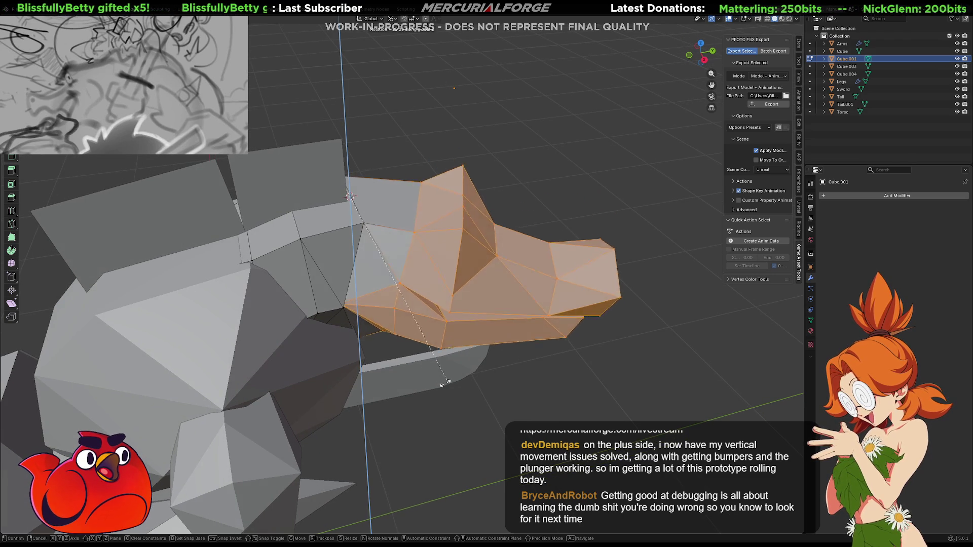
left_click(494, 322)
middle_click_drag(472, 344, 319, 302)
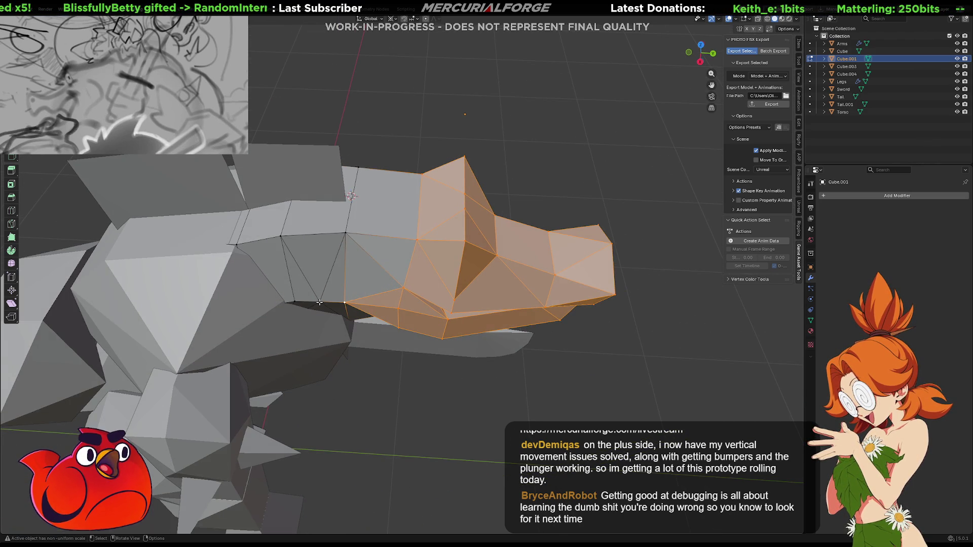
Slide a vertex at the neck join along its edges.
left_click(320, 303)
key("g")
key("g")
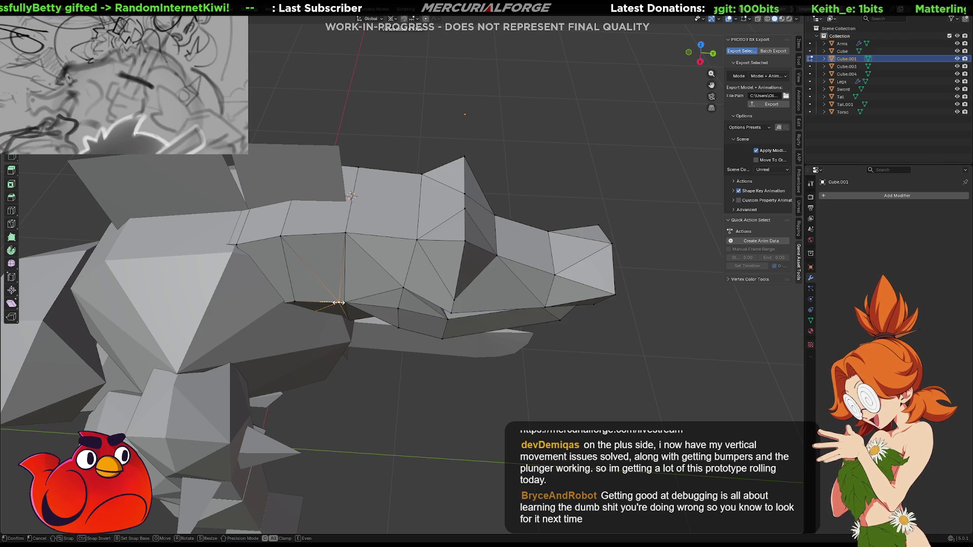
left_click(338, 302)
In X-ray, box-select the head's vertices and rotate them around the vertical axis.
key("alt+z")
middle_click_drag(647, 343, 628, 175)
left_click_drag(646, 137, 376, 330)
middle_click_drag(399, 312, 404, 375)
key("alt+z")
key("r")
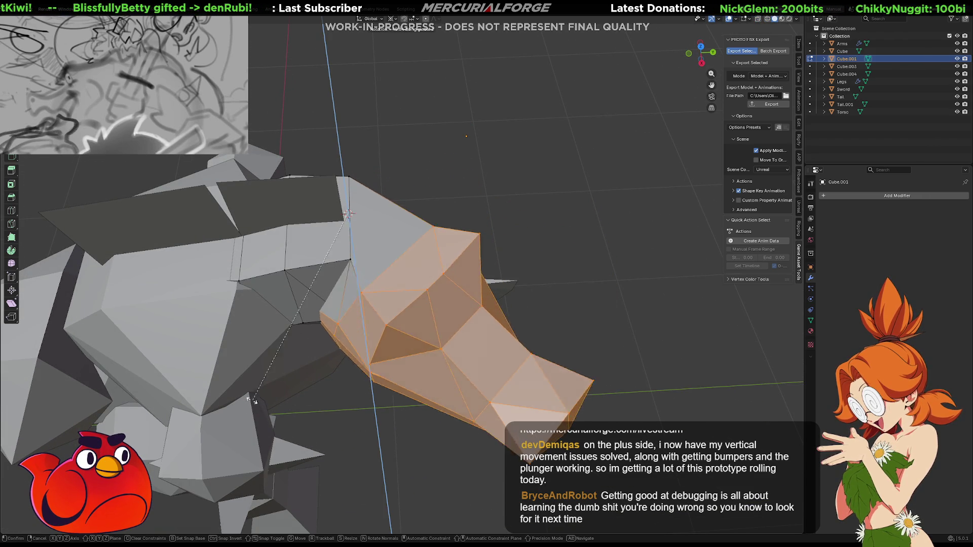
left_click(457, 380)
mouse_move(457, 380)
middle_mouse_down()
mouse_move(366, 402)
mouse_move(627, 355)
mouse_move(233, 337)
mouse_move(375, 348)
middle_mouse_up()
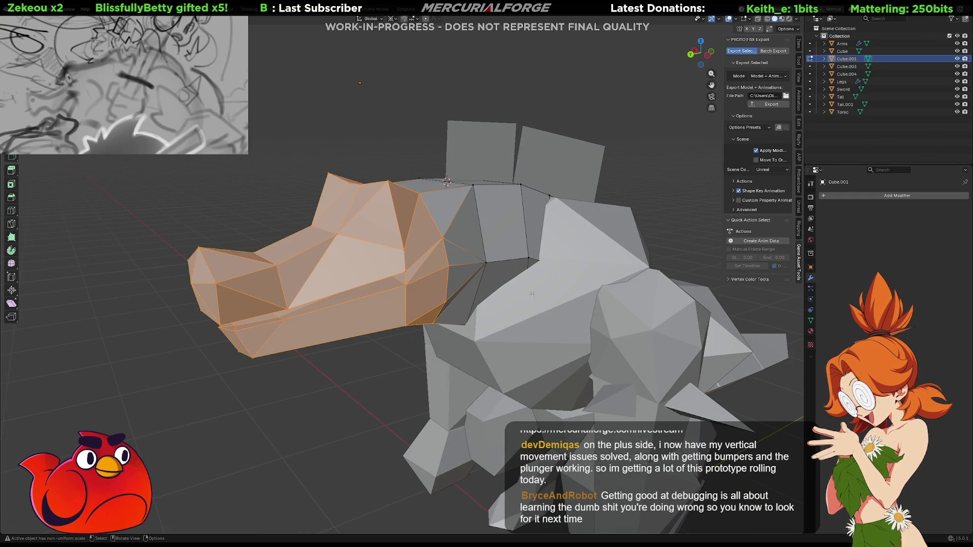
middle_click_drag(476, 273, 419, 273)
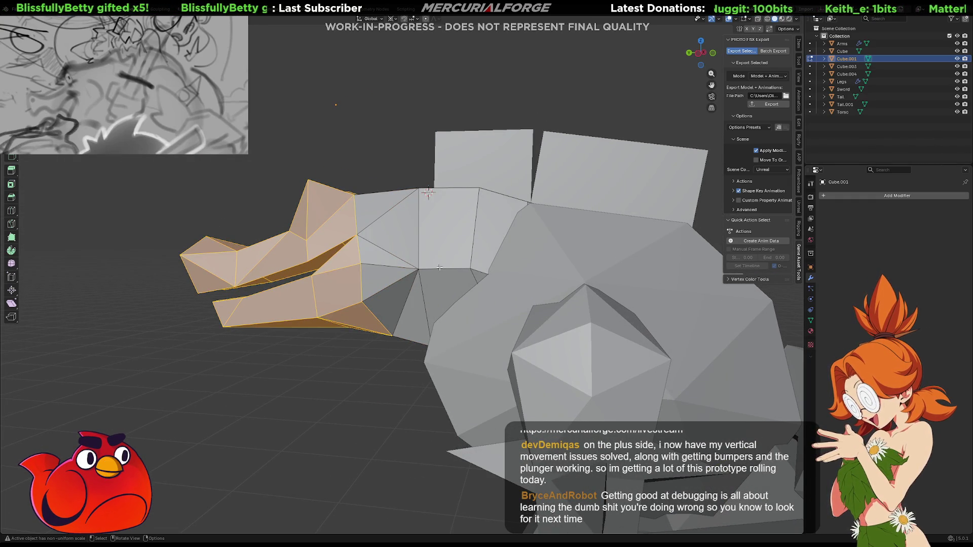
Subdivide an edge on the neck just behind the head.
left_click(440, 270)
right_click(440, 270)
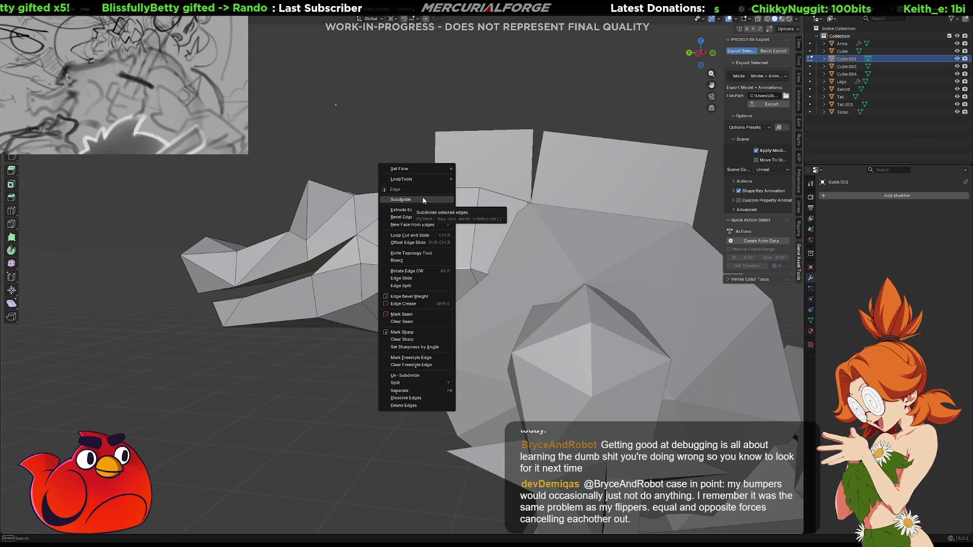
left_click(423, 200)
mouse_move(407, 251)
middle_mouse_down()
mouse_move(508, 277)
mouse_move(466, 270)
middle_mouse_up()
key("l")
key("alt+a")
Subdivide the neck face above the new edge.
right_click(452, 270)
left_click(458, 270)
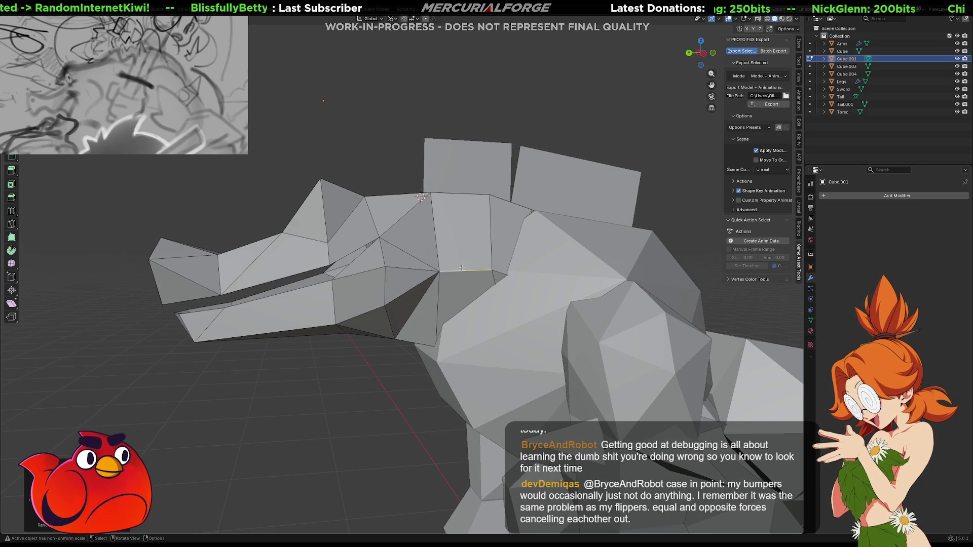
left_click(462, 265)
right_click(471, 289)
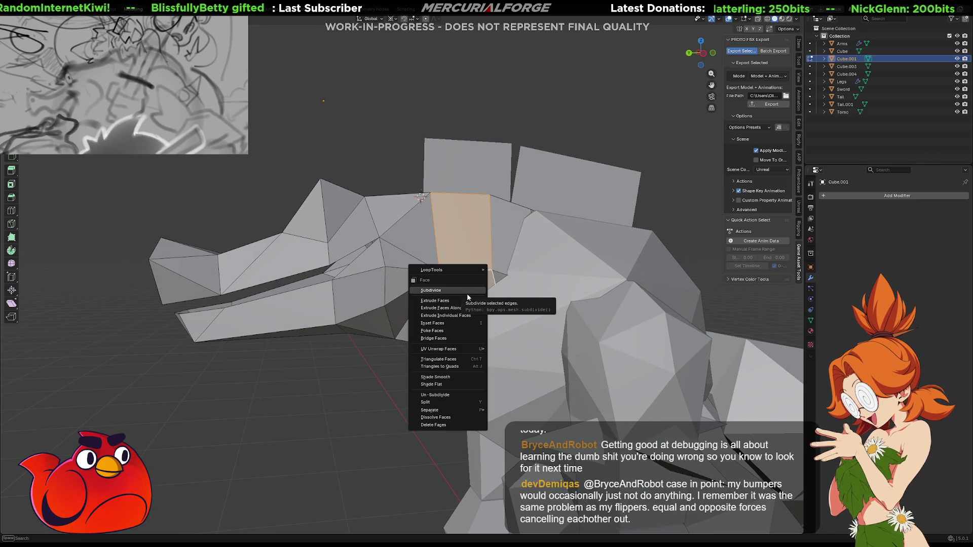
left_click(467, 248)
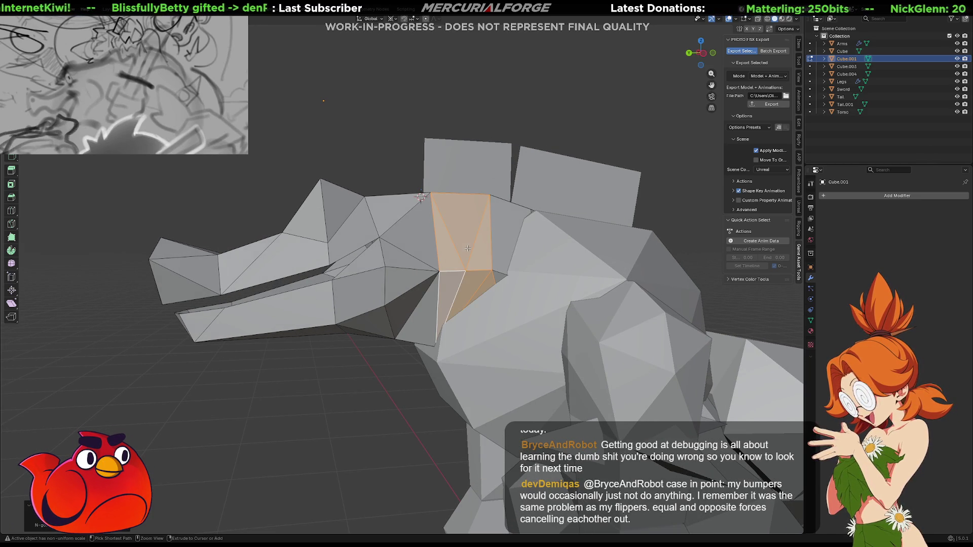
Rotate an edge of the new face to re-triangulate it.
left_click(483, 287)
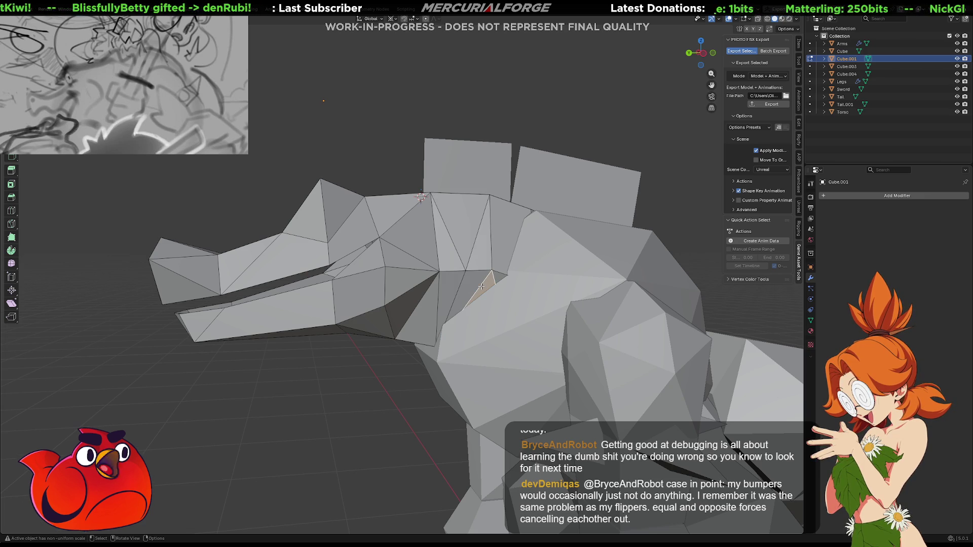
right_click(473, 291)
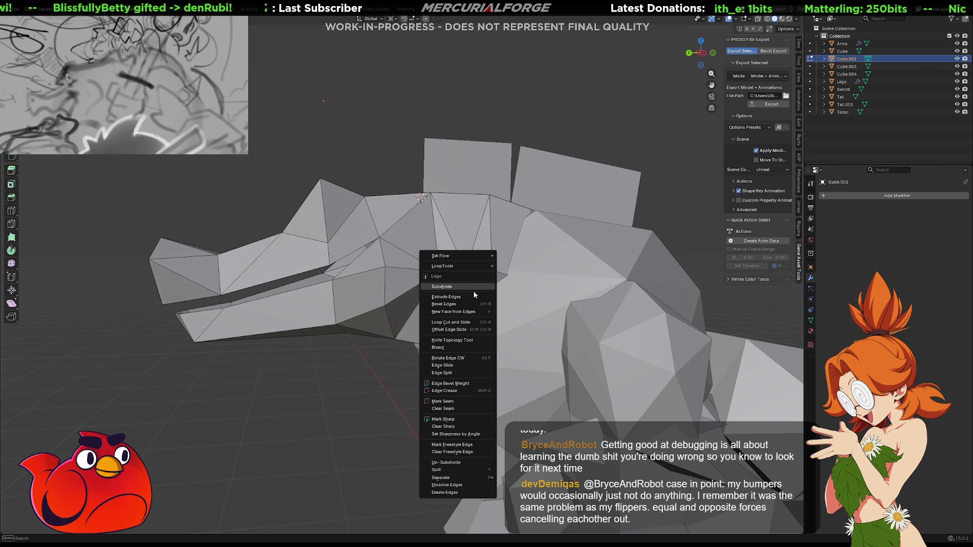
left_click(459, 358)
middle_click_drag(461, 262, 437, 271, "shift")
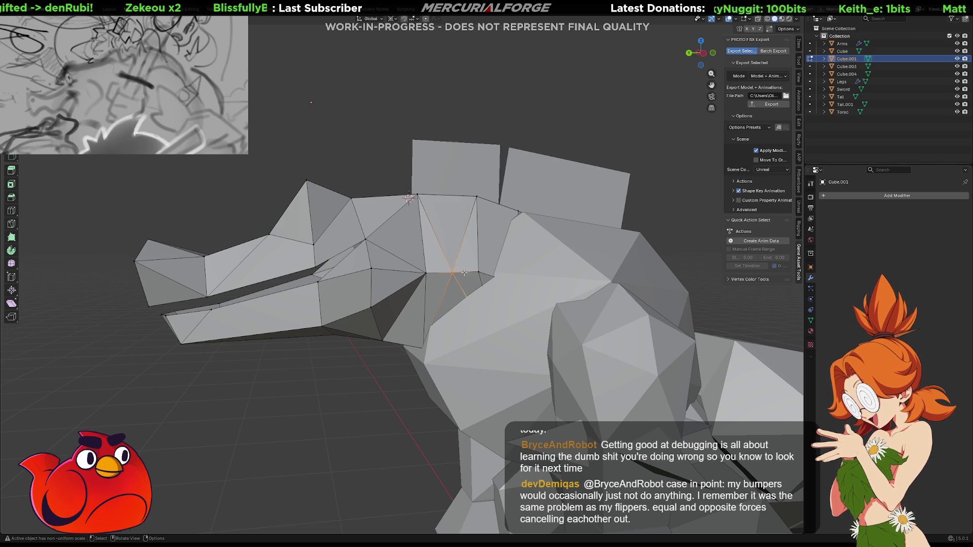
From the opposite side, slide the new neck vertex to reshape the join.
key("KP_9")
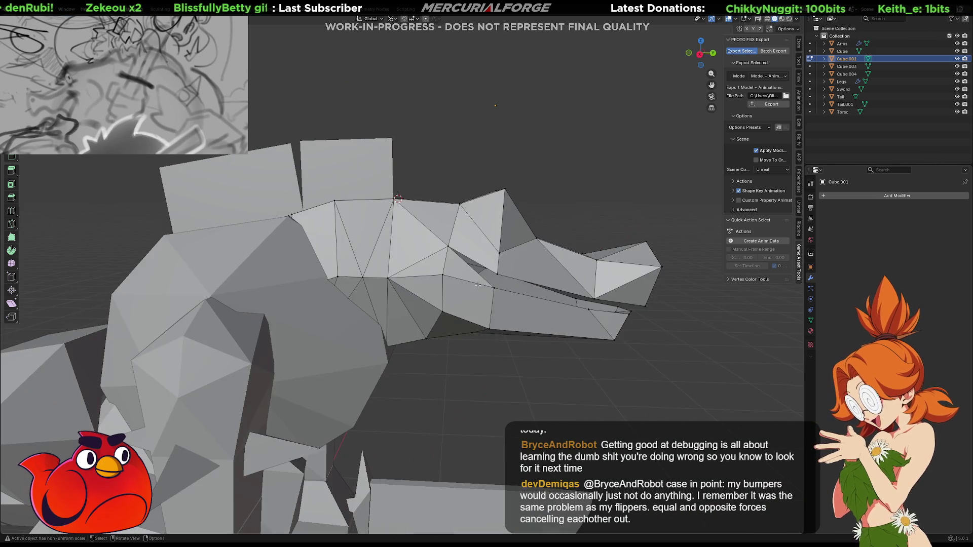
key("shift+v")
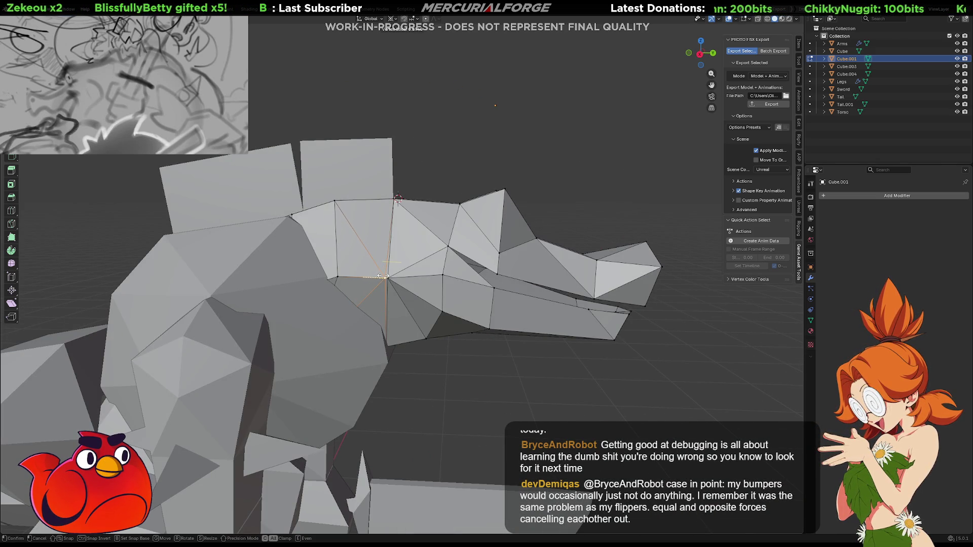
left_click(384, 275)
mouse_move(554, 299)
middle_mouse_down()
mouse_move(366, 295)
mouse_move(399, 290)
mouse_move(390, 309)
middle_mouse_up()
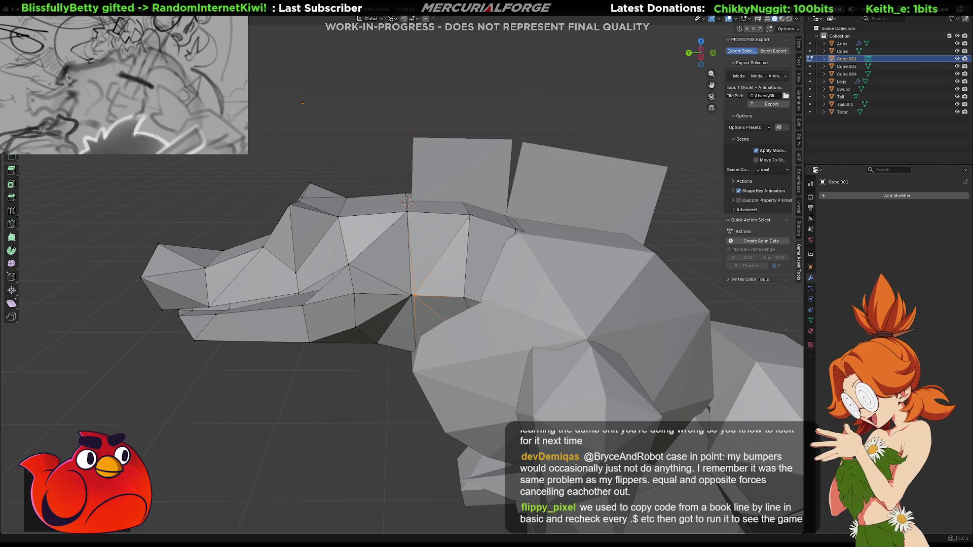
middle_click_drag(407, 203, 418, 234)
Box-select the jaw vertices in X-ray, add one more, and rotate them around Z.
key("alt+z")
mouse_move(427, 137)
left_mouse_down()
mouse_move(362, 257)
mouse_move(163, 385)
mouse_move(91, 391)
left_mouse_up()
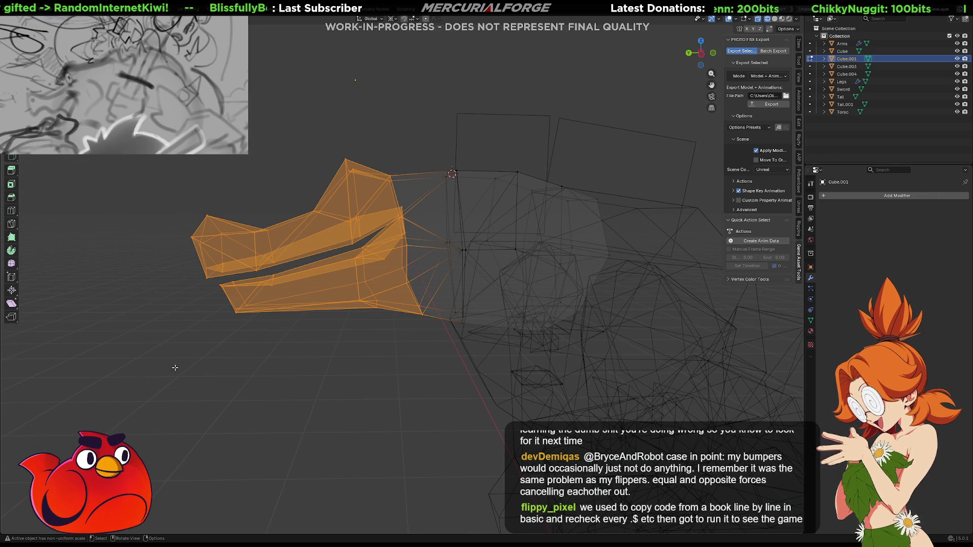
left_click(453, 247, "shift")
mouse_move(438, 242)
middle_mouse_down()
mouse_move(430, 218)
mouse_move(452, 206)
middle_mouse_up()
mouse_move(461, 247)
middle_mouse_down()
mouse_move(456, 282)
mouse_move(420, 269)
mouse_move(417, 298)
middle_mouse_up()
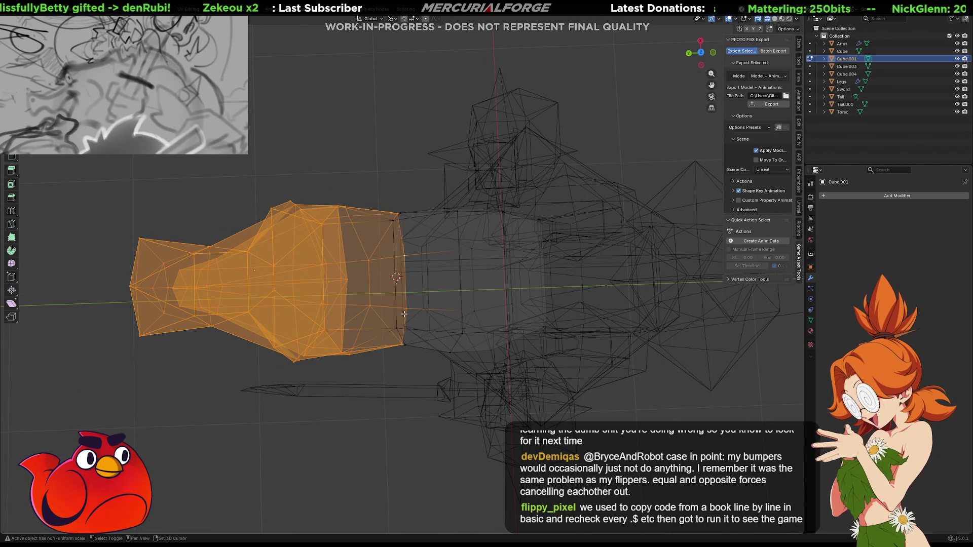
middle_click_drag(422, 276, 427, 242)
key("shift+z")
key("r")
key("z")
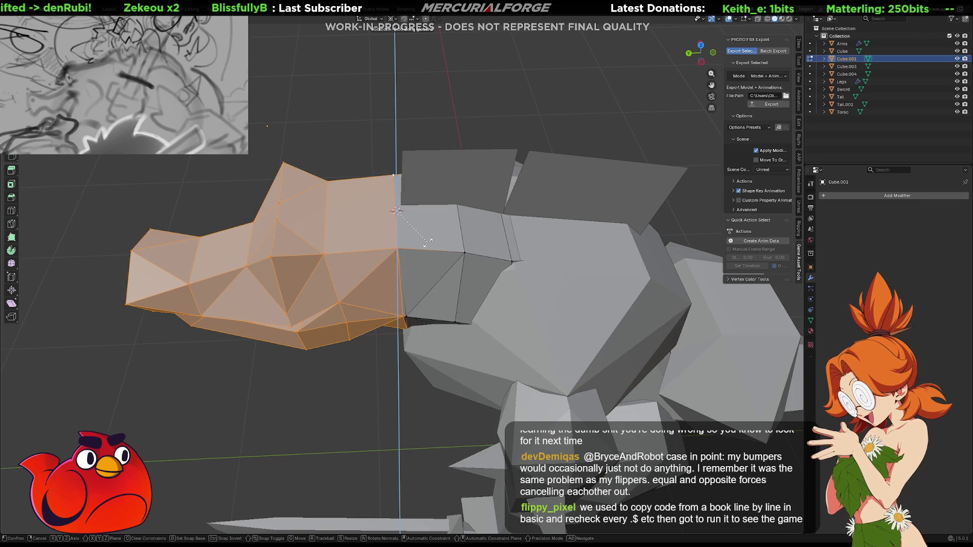
left_click(375, 250)
mouse_move(375, 250)
middle_mouse_down()
mouse_move(531, 217)
mouse_move(541, 281)
mouse_move(428, 136)
middle_mouse_up()
Select the head's top vertices and rotate them around the vertical axis.
left_click_drag(394, 201, 396, 200)
middle_click_drag(395, 201, 435, 193)
key("r")
key("z")
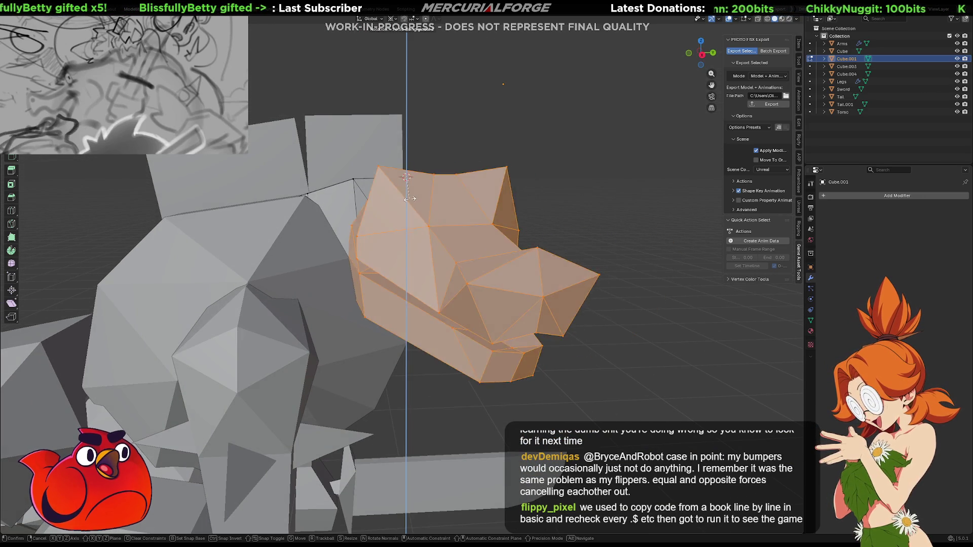
left_click(446, 192)
mouse_move(446, 192)
middle_mouse_down()
mouse_move(428, 171)
mouse_move(286, 233)
mouse_move(412, 254)
mouse_move(443, 240)
mouse_move(421, 239)
middle_mouse_up()
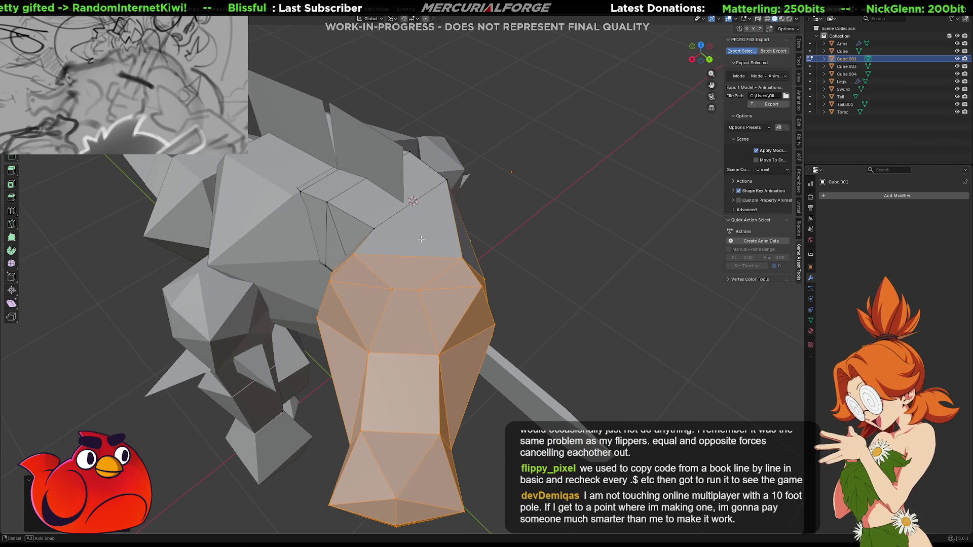
middle_click_drag(421, 239, 451, 207)
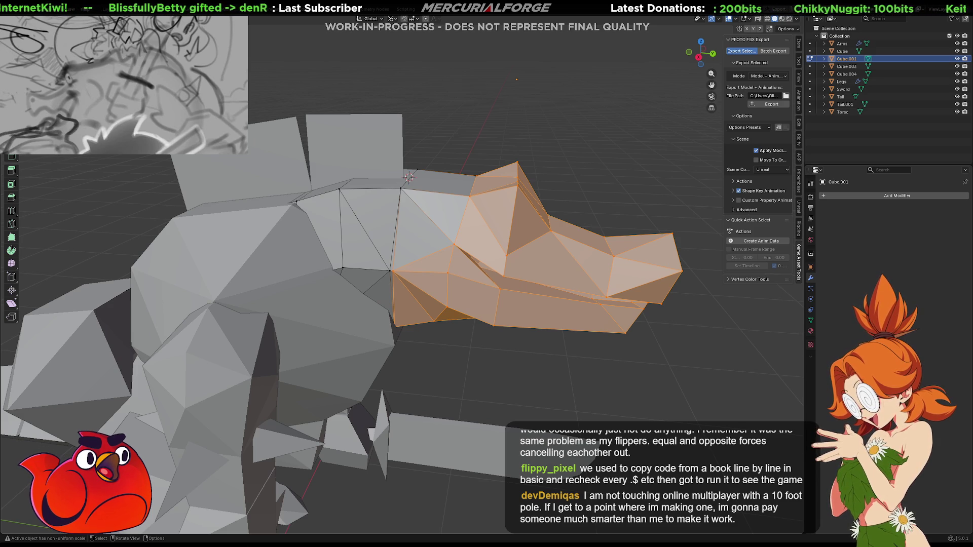
Rotate the head around the vertical axis to a new angle.
mouse_move(507, 243)
middle_mouse_down()
mouse_move(542, 238)
mouse_move(513, 211)
middle_mouse_up()
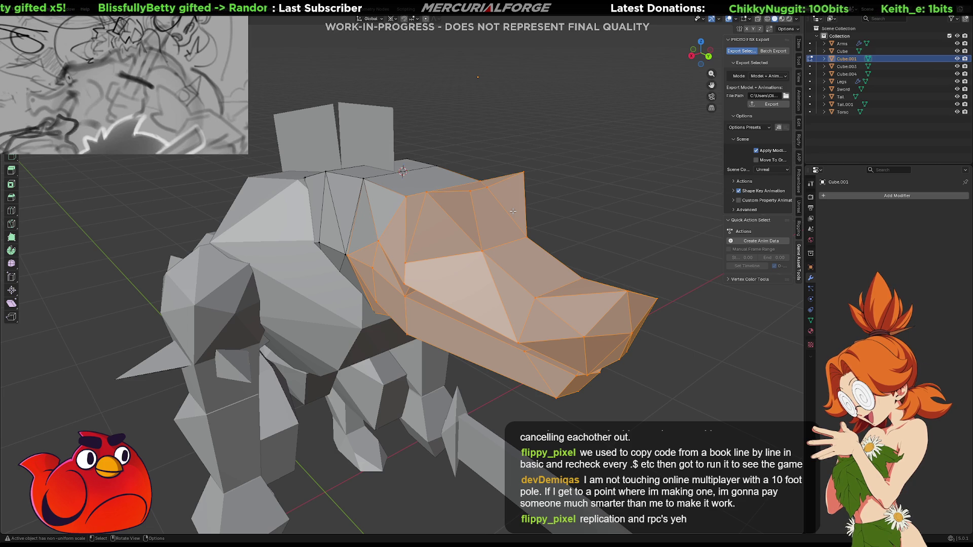
mouse_move(547, 213)
middle_mouse_down()
mouse_move(510, 276)
mouse_move(368, 270)
mouse_move(431, 152)
middle_mouse_up()
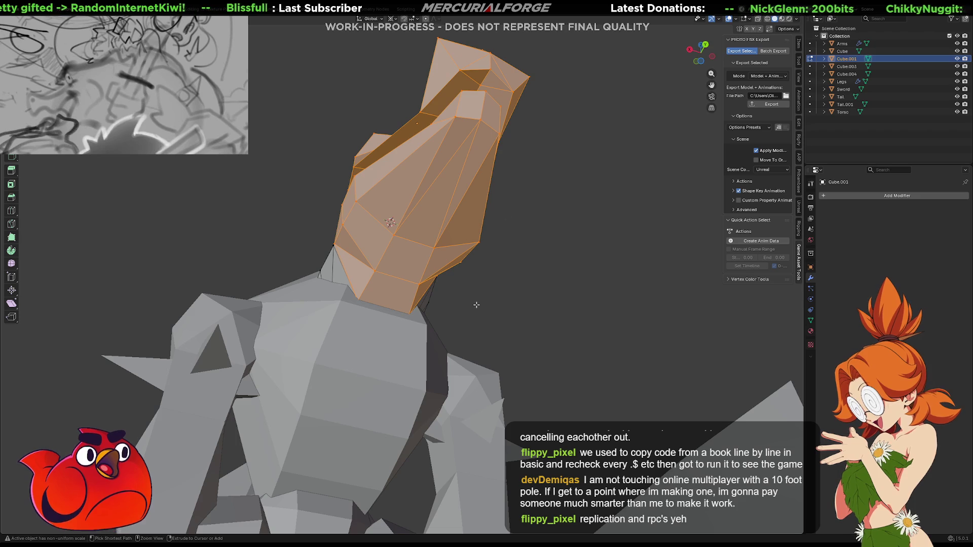
mouse_move(236, 350)
middle_mouse_down()
mouse_move(476, 321)
mouse_move(445, 369)
middle_mouse_up()
key("r")
key("z")
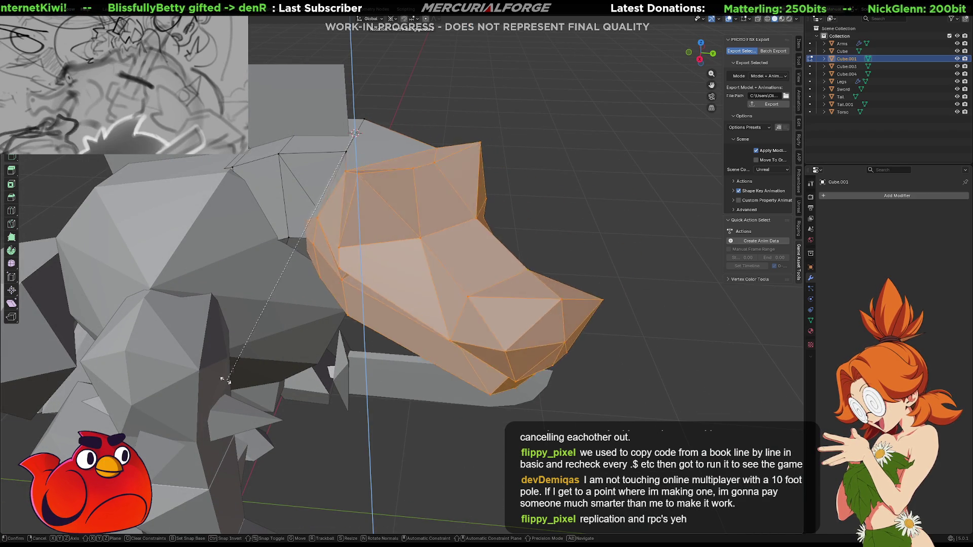
left_click(774, 350)
mouse_move(489, 168)
middle_mouse_down()
mouse_move(373, 232)
mouse_move(392, 147)
mouse_move(394, 200)
mouse_move(534, 173)
mouse_move(421, 209)
middle_mouse_up()
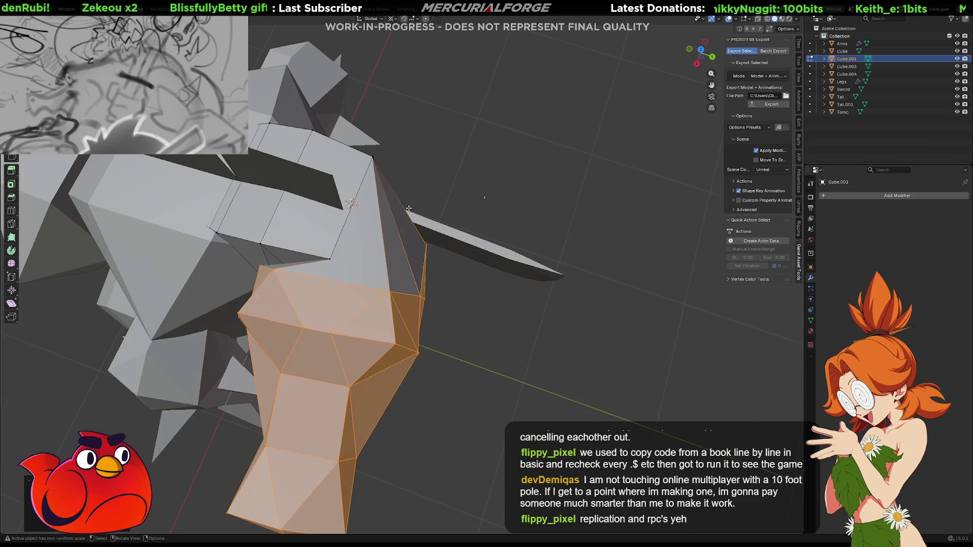
Extend the face selection across the head and rotate it 90° about Z.
scroll(386, 198, "up", 2)
left_click(372, 179, "shift")
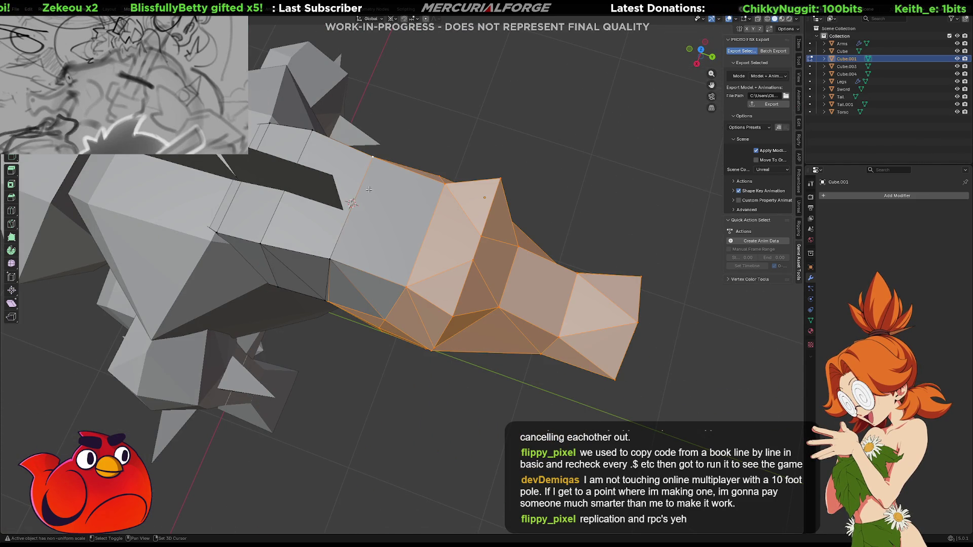
left_click(333, 257, "shift")
key("r")
type("z")
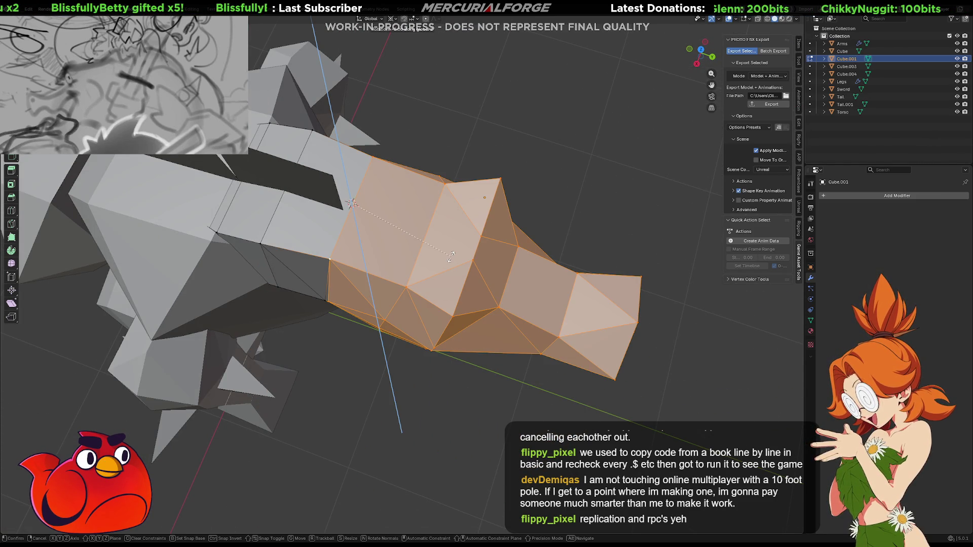
type("90")
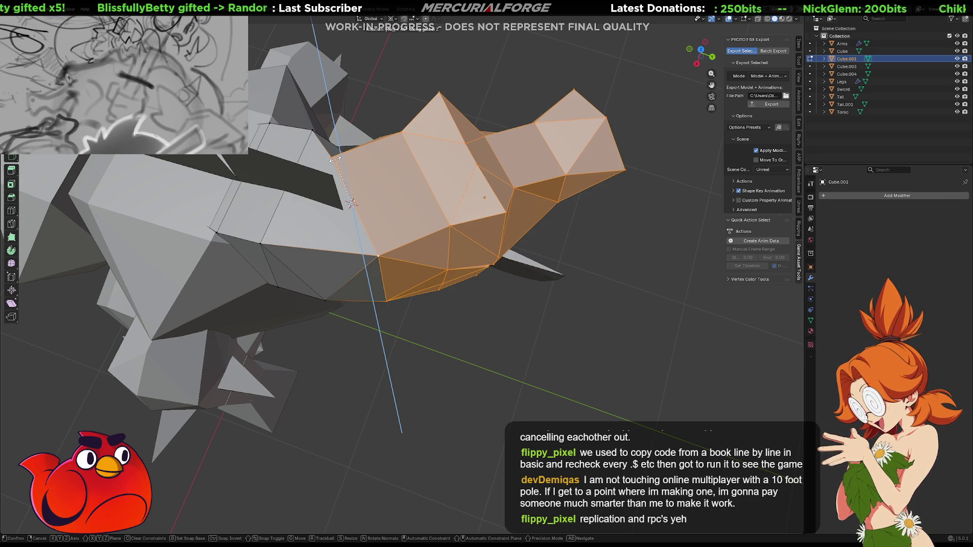
key("Return")
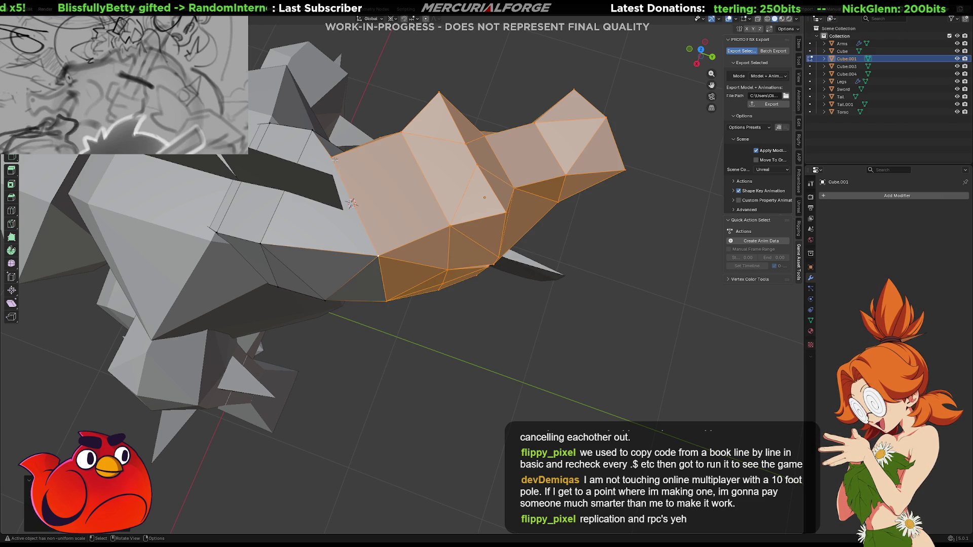
Deselect the neck-side faces and rotate the front head faces -45° about Z.
left_click(353, 203, "ctrl")
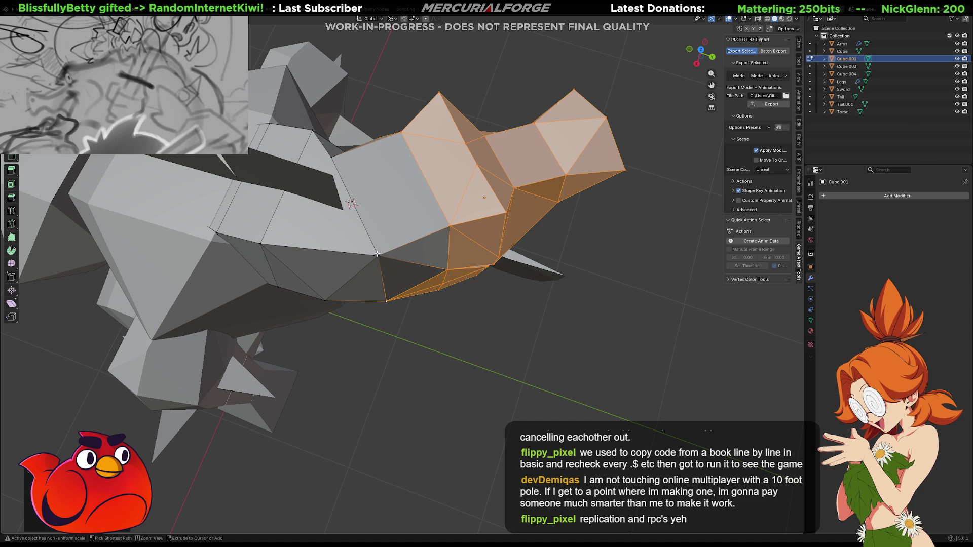
key("r")
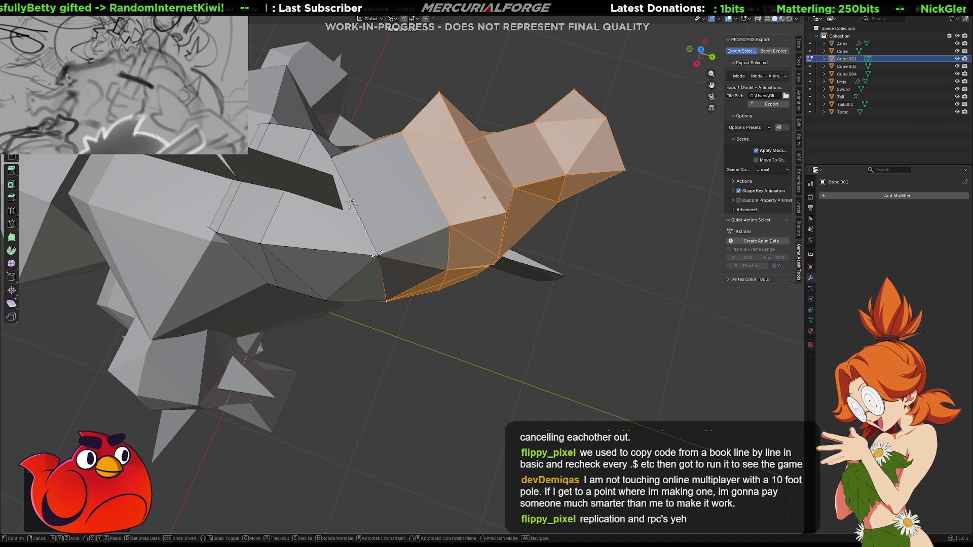
type("z")
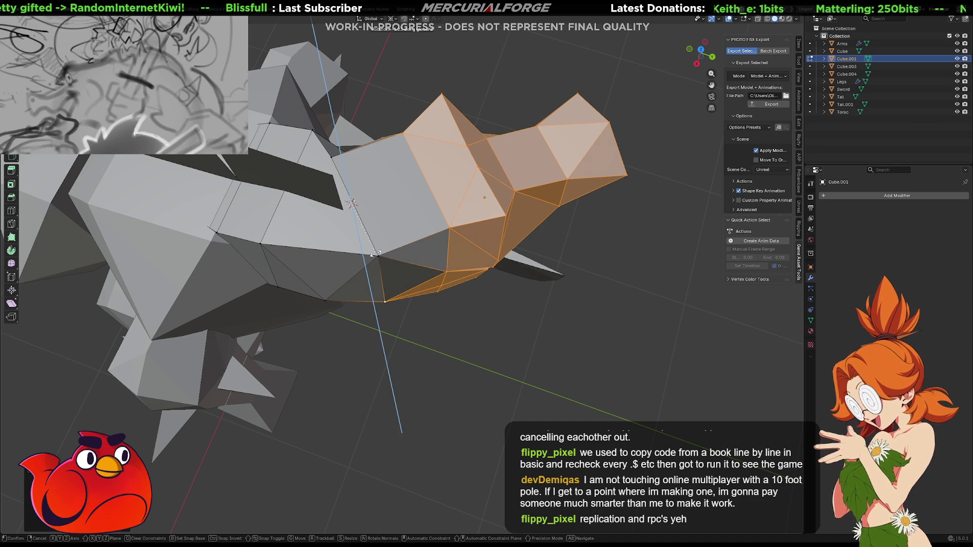
type("-45")
key("Return")
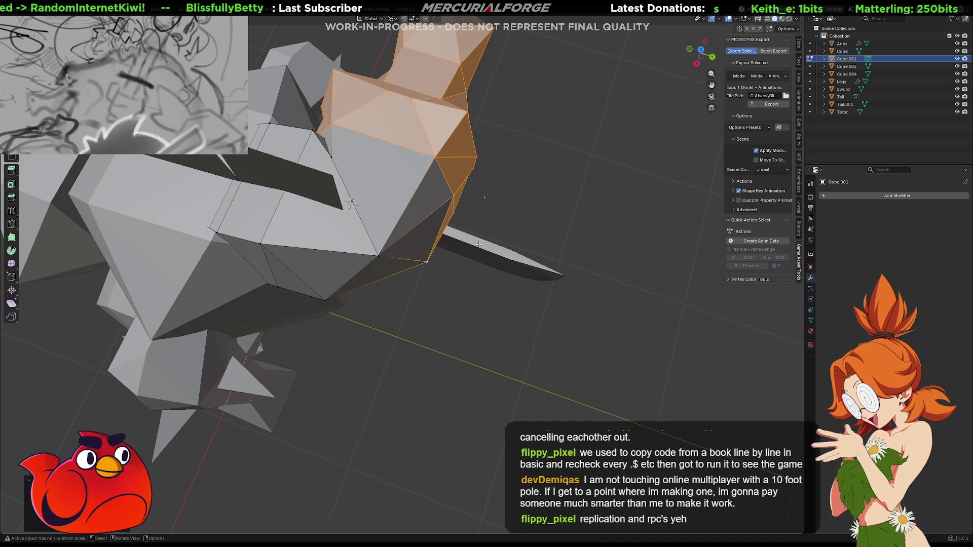
mouse_move(375, 253)
middle_mouse_down()
mouse_move(323, 179)
mouse_move(513, 197)
mouse_move(510, 226)
middle_mouse_up()
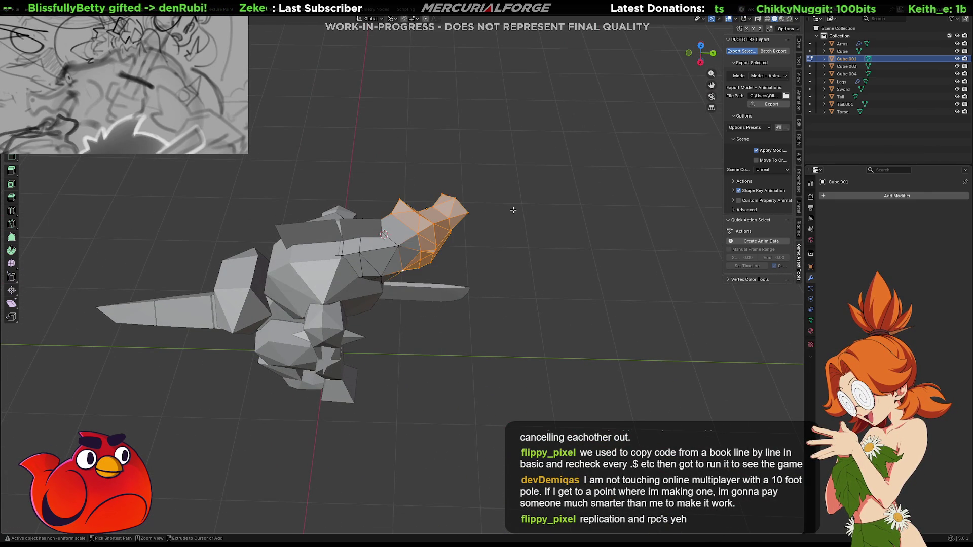
Grow the head face selection by one ring and rotate it so the snout points forward.
scroll(507, 239, "up", 6)
key("ctrl+KP_Add")
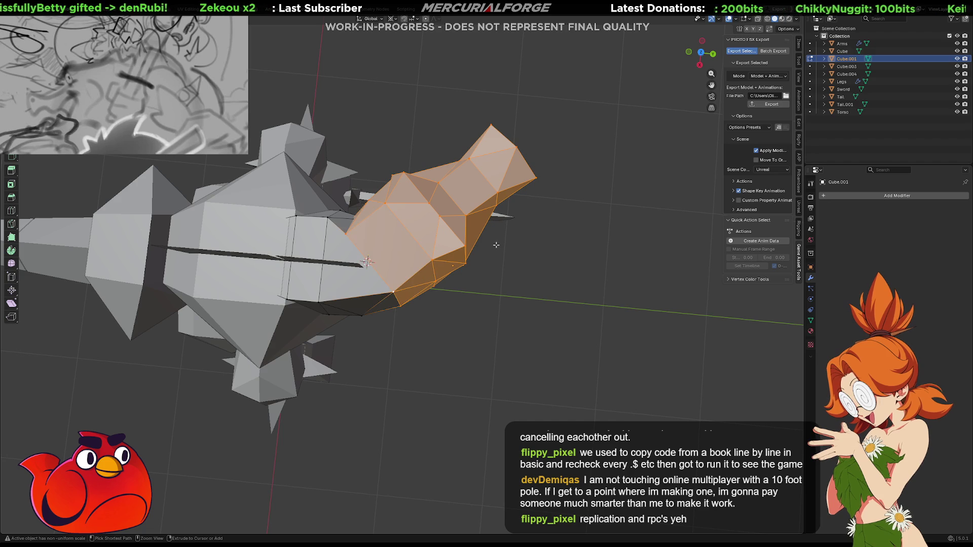
key("r")
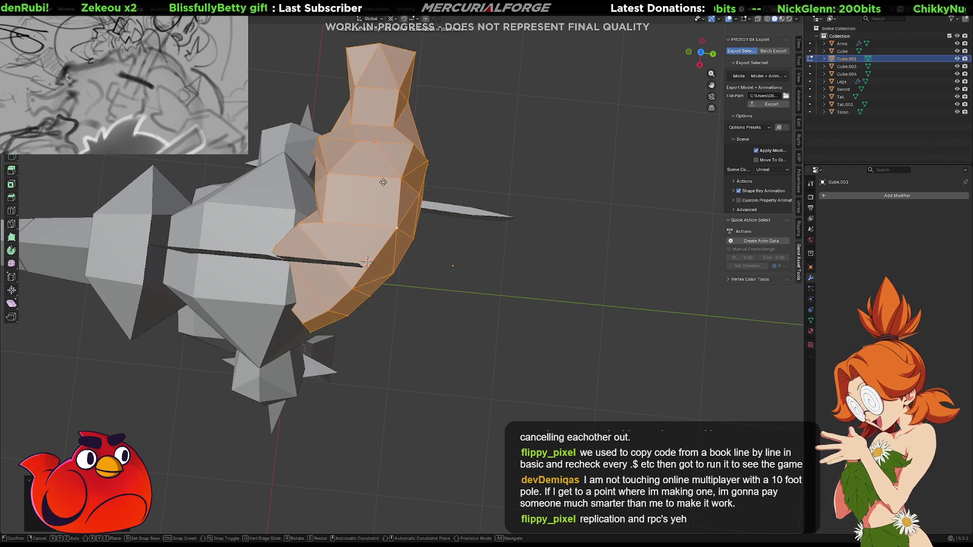
left_click(588, 262)
scroll(588, 261, "up", 2)
mouse_move(588, 261)
middle_mouse_down()
mouse_move(388, 195)
mouse_move(361, 229)
mouse_move(394, 295)
mouse_move(365, 332)
mouse_move(365, 363)
mouse_move(372, 334)
middle_mouse_up()
left_click(388, 307)
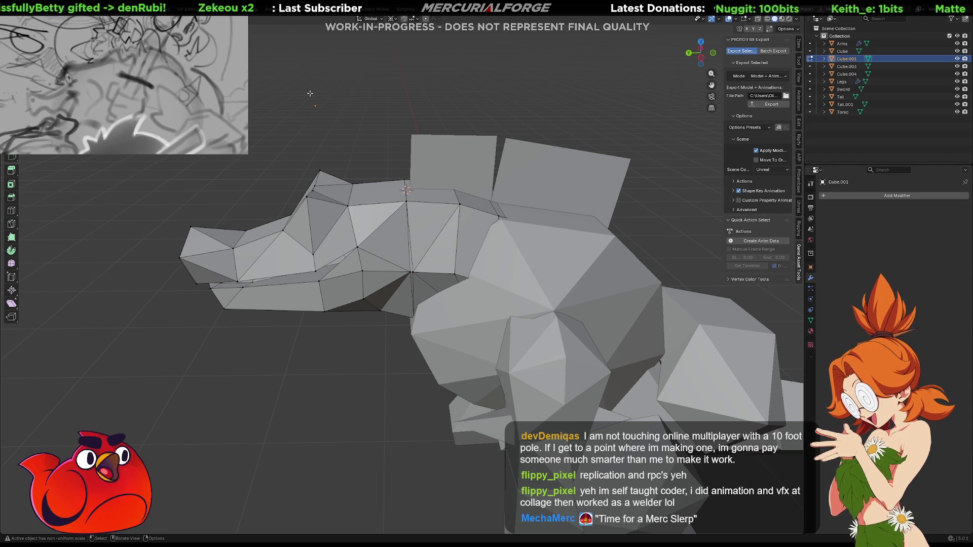
left_click(284, 239)
left_click(434, 239)
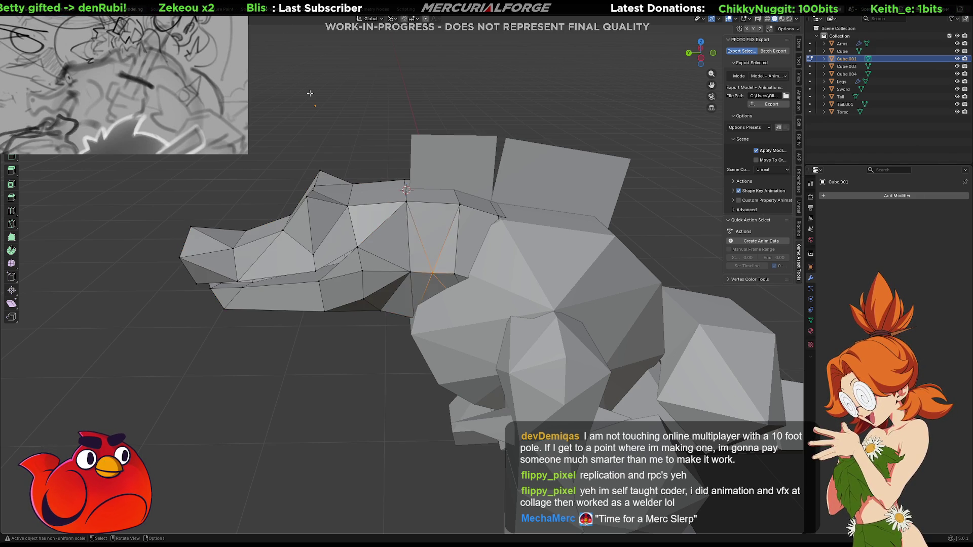
key("ctrl+z")
key("ctrl+z")
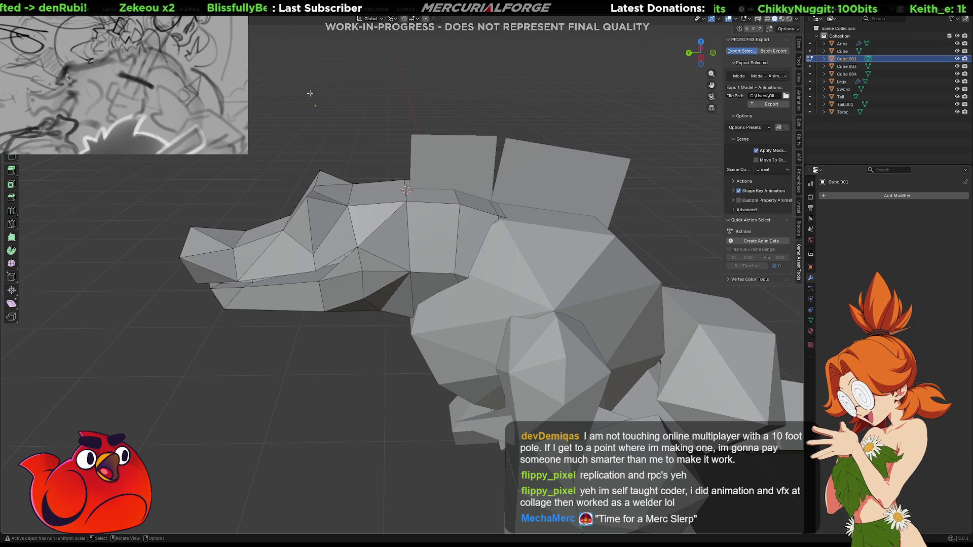
key("ctrl+z")
key("ctrl+z")
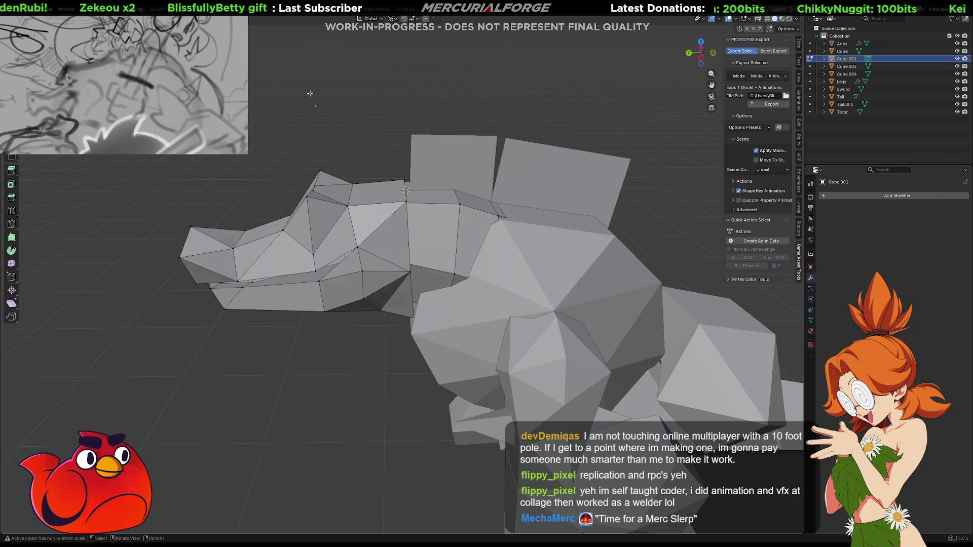
key("ctrl+z")
key("ctrl+z")
key("ctrl+z")
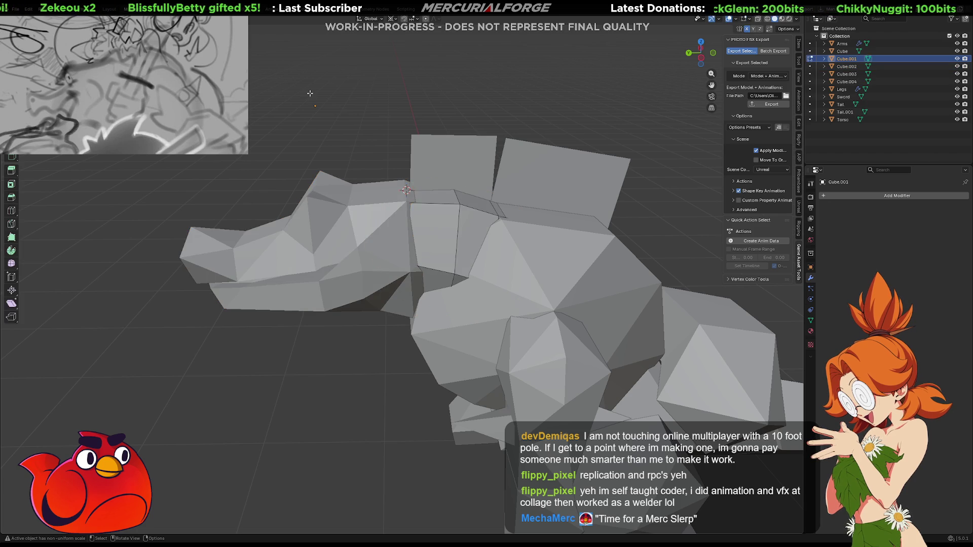
key("ctrl+shift+z")
key("ctrl+shift+z")
key("ctrl+shift+z")
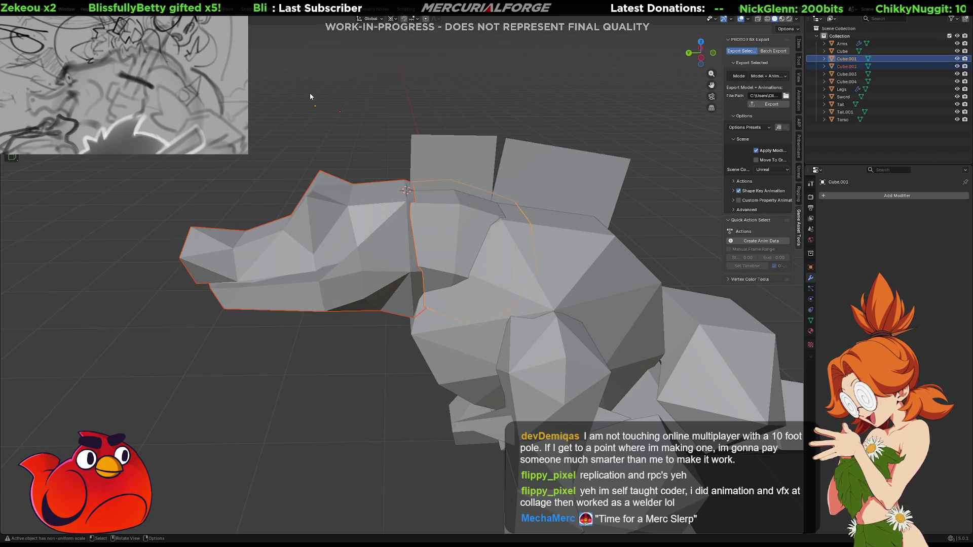
key("ctrl+z")
key("ctrl+shift+z")
key("ctrl+z")
key("ctrl+shift+z")
key("ctrl+z")
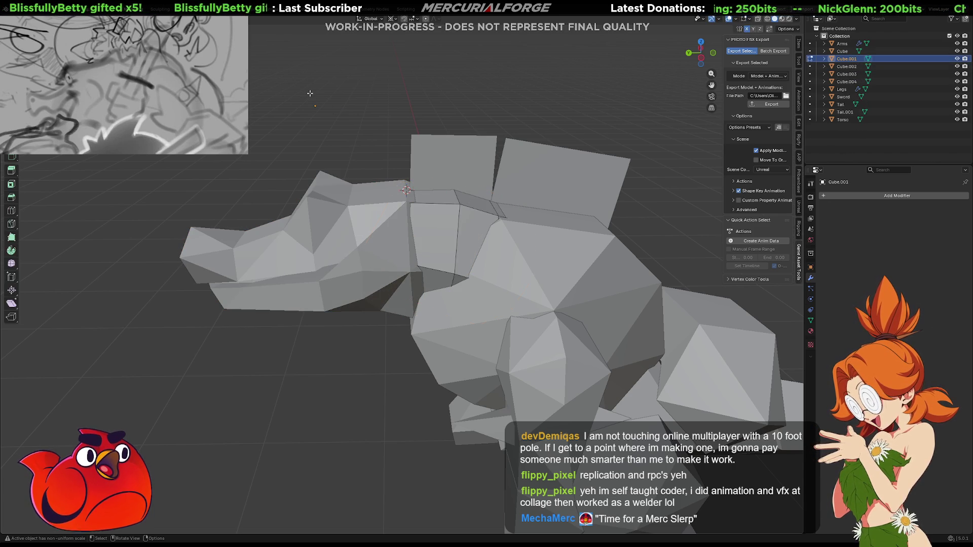
key("ctrl+shift+z")
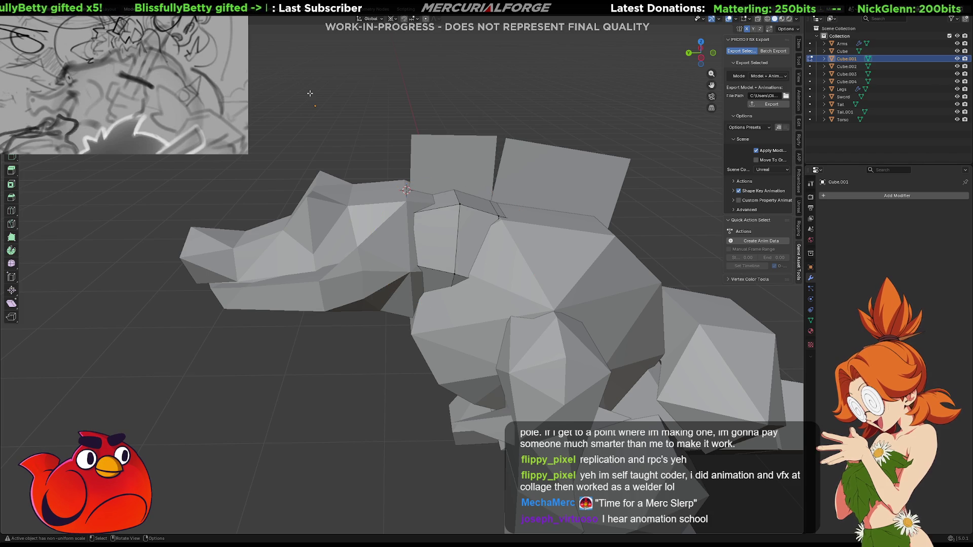
key("ctrl+shift+z")
key("ctrl+z")
key("ctrl+z")
key("ctrl+z")
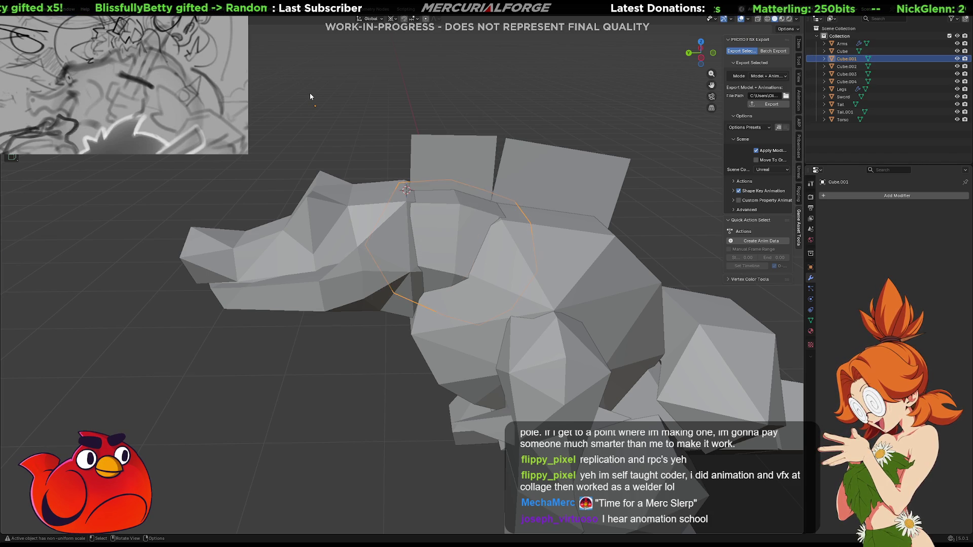
key("ctrl+shift+z")
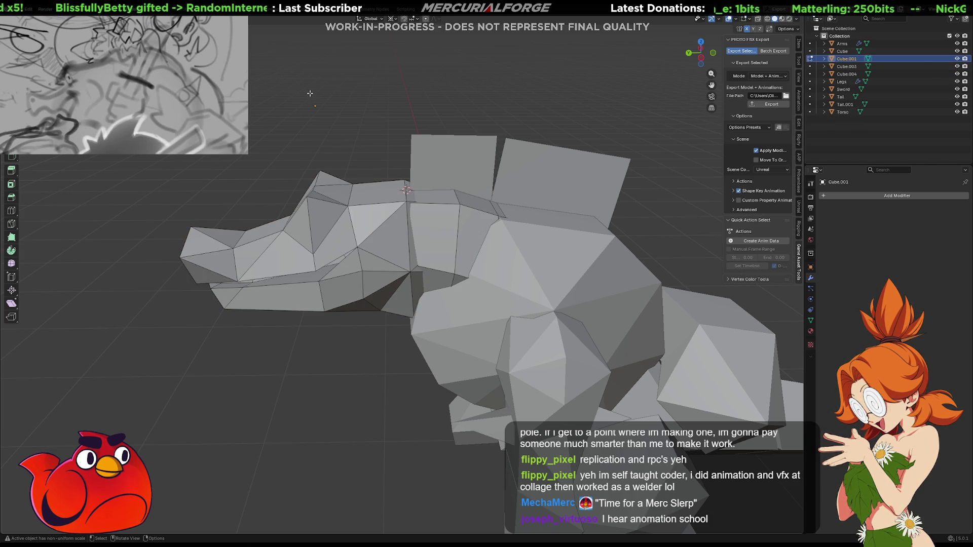
key("ctrl+shift+z")
key("alt+a")
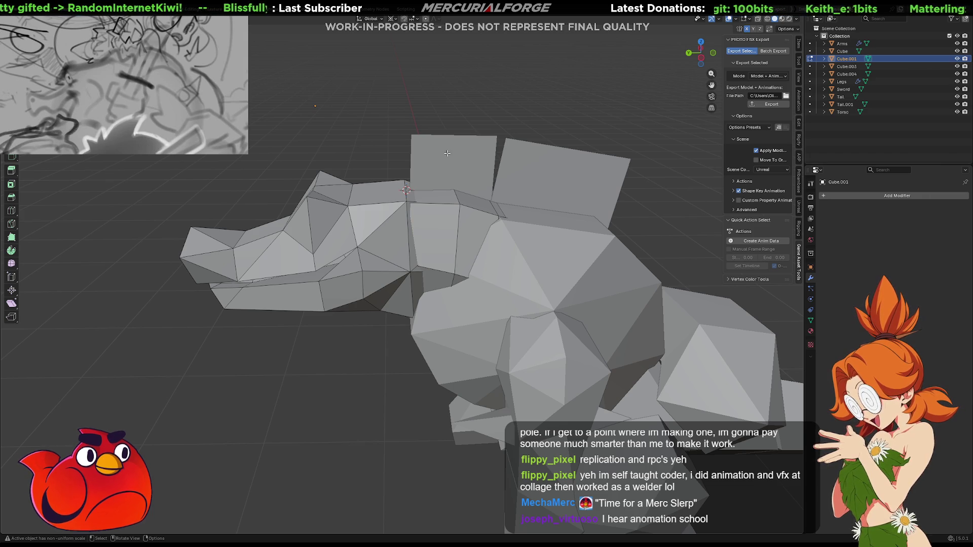
key("Tab")
Scale the square back plate vertically and move it to a new height.
left_click(382, 149)
left_click(377, 184)
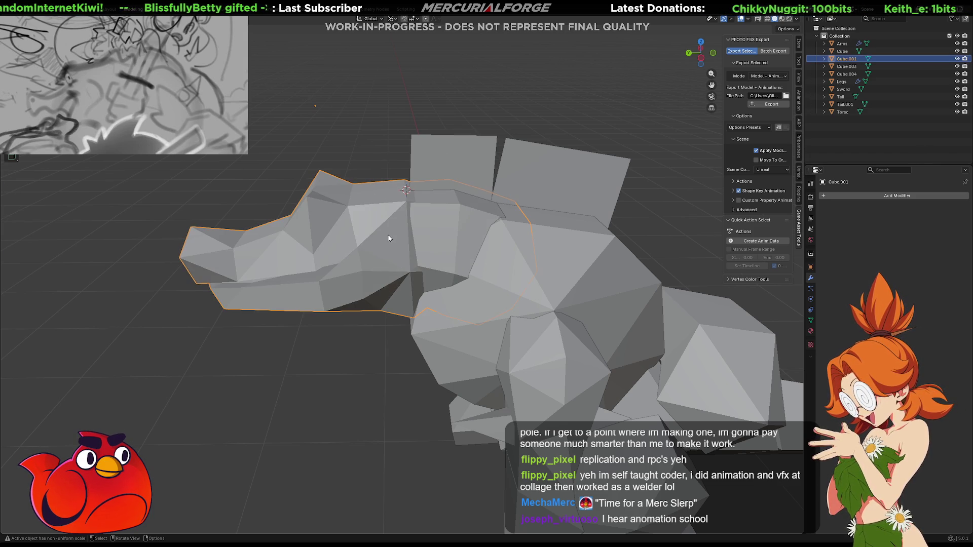
middle_click_drag(425, 190, 459, 164)
left_click(462, 162)
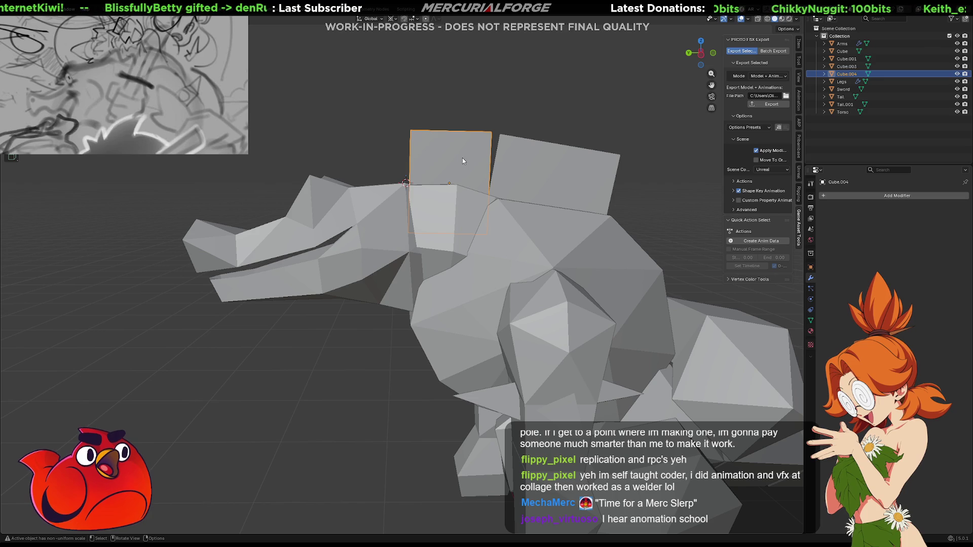
key("g")
key("s")
key("z")
key("g")
left_click(453, 171)
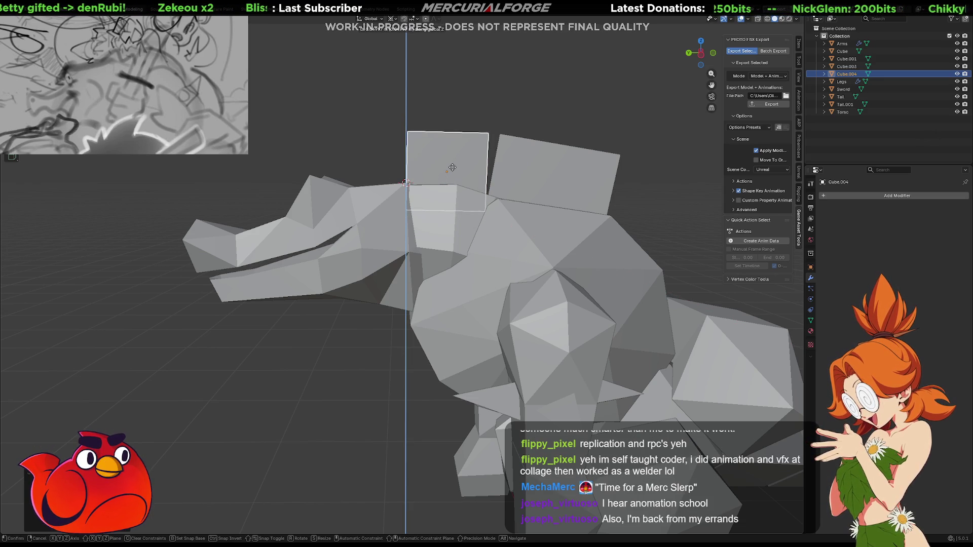
Select the second back plate and move it vertically.
middle_click_drag(454, 171, 394, 172, "shift")
left_click(469, 178)
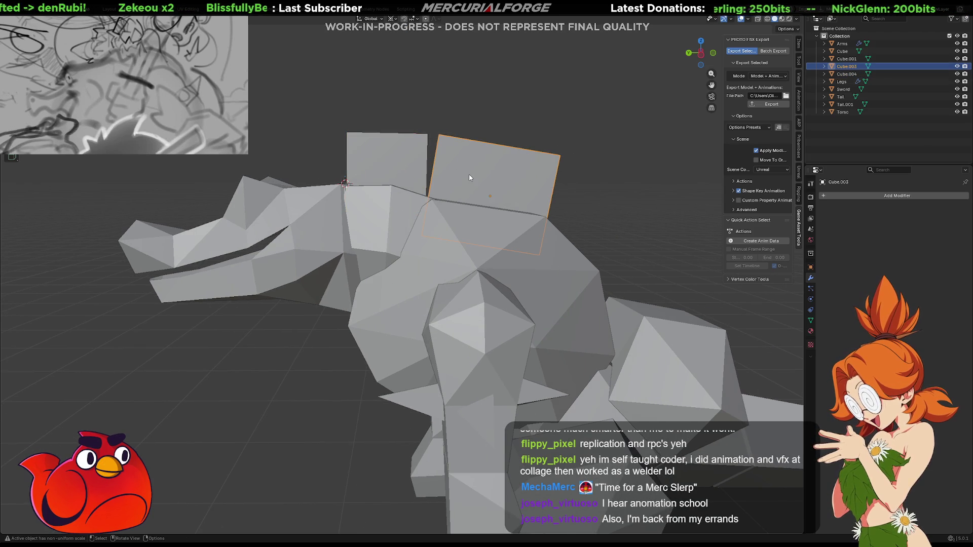
key("g")
key("z")
key("z")
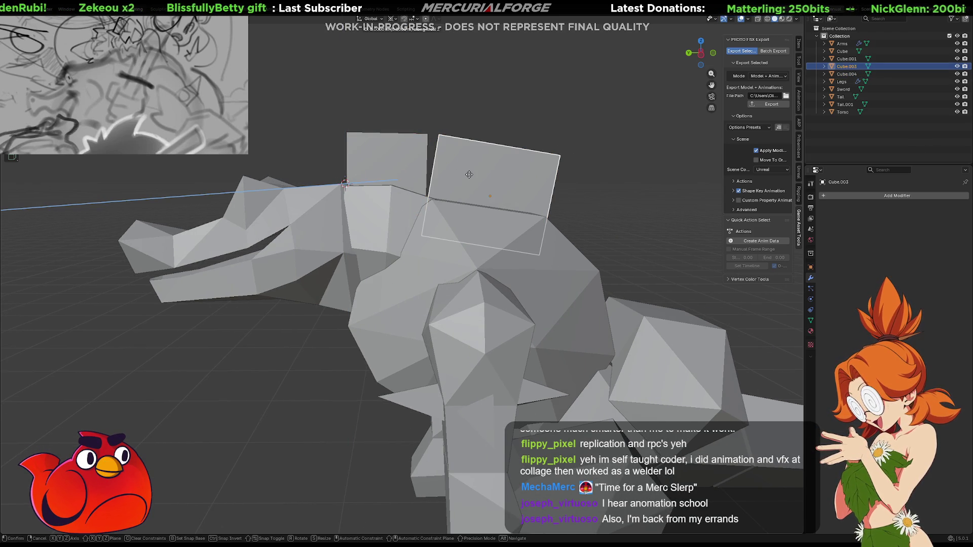
left_click(470, 175)
Resize the larger back plate slightly and slide it along its local X axis.
key("z")
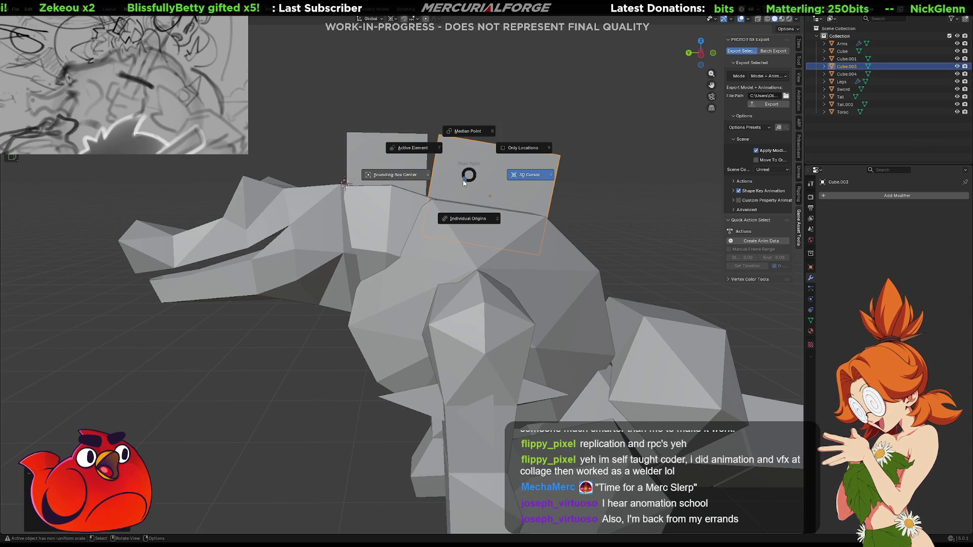
key("Escape")
key("g")
key("z")
key("z")
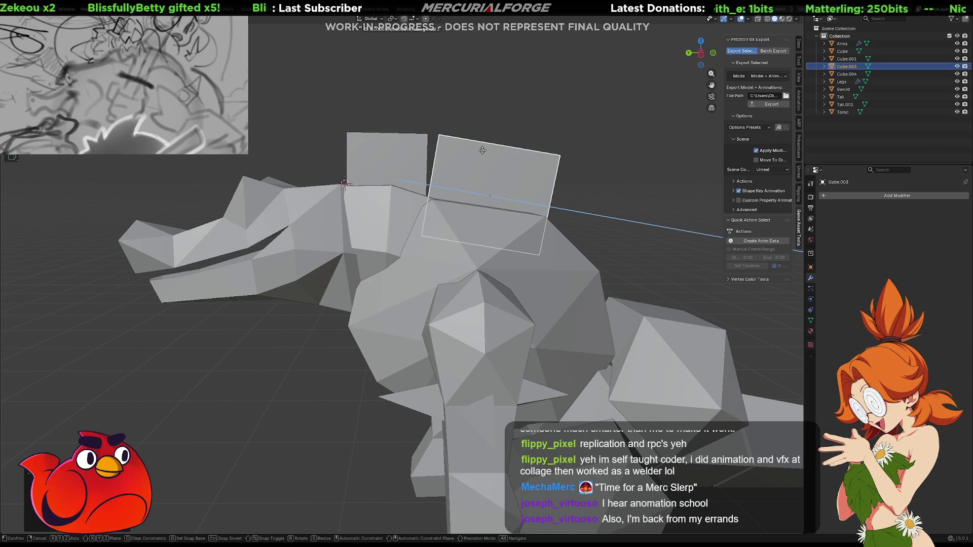
key("x")
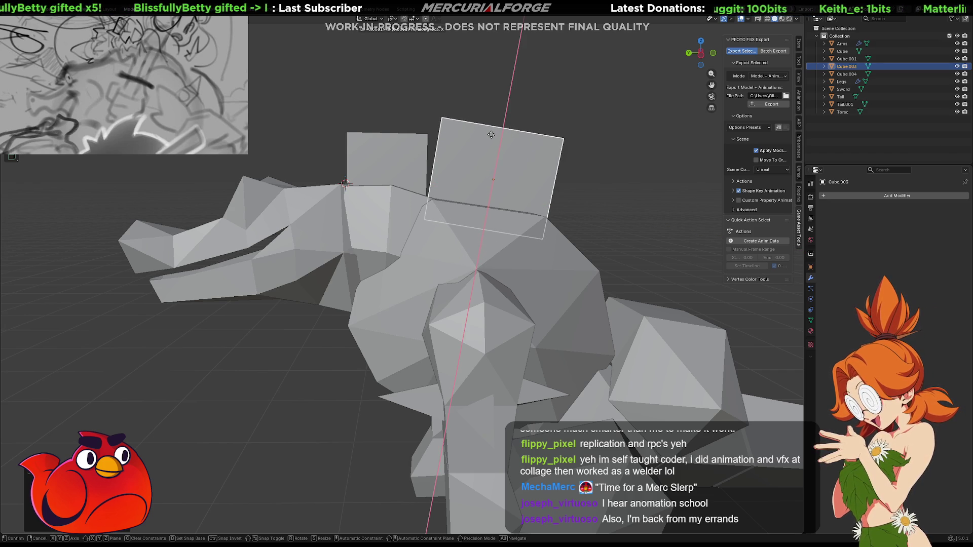
key("s")
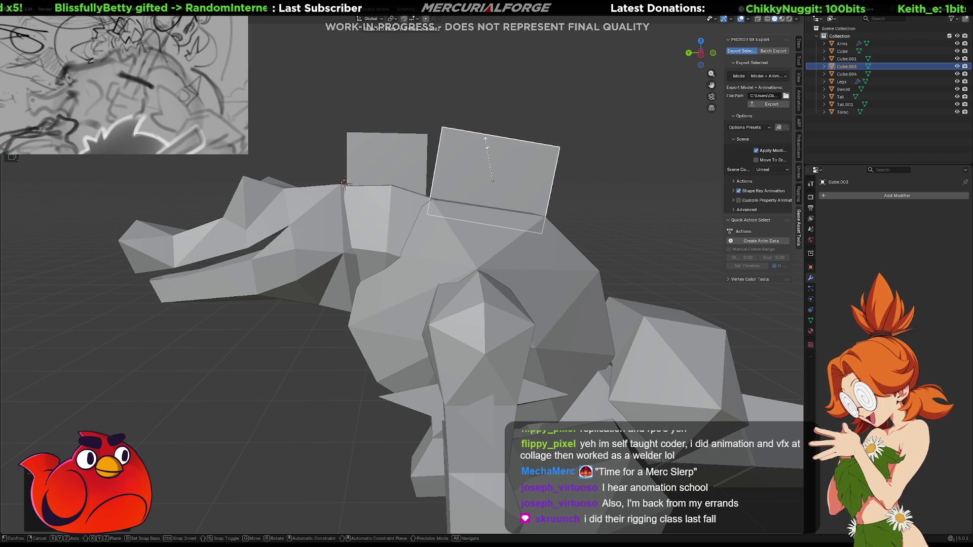
key("g")
key("x")
key("z")
key("x")
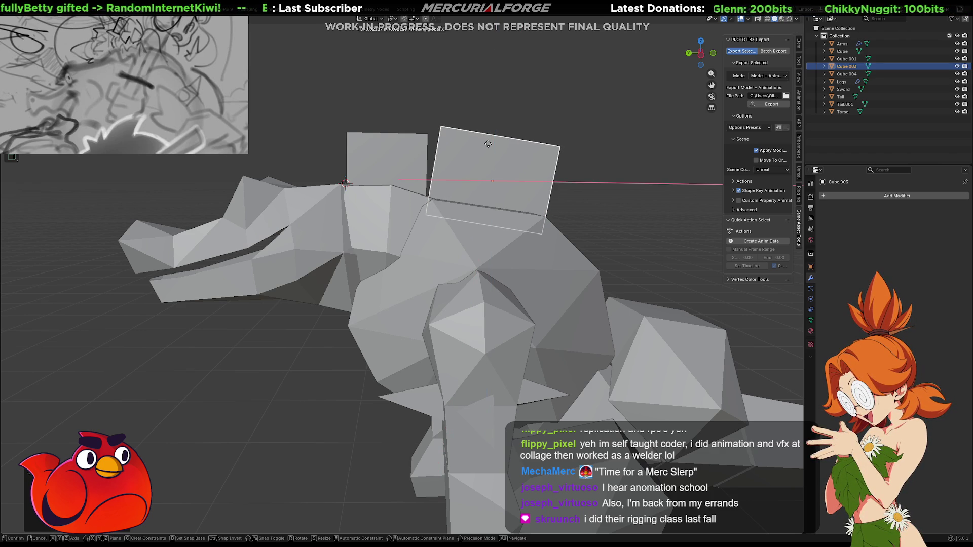
key("x")
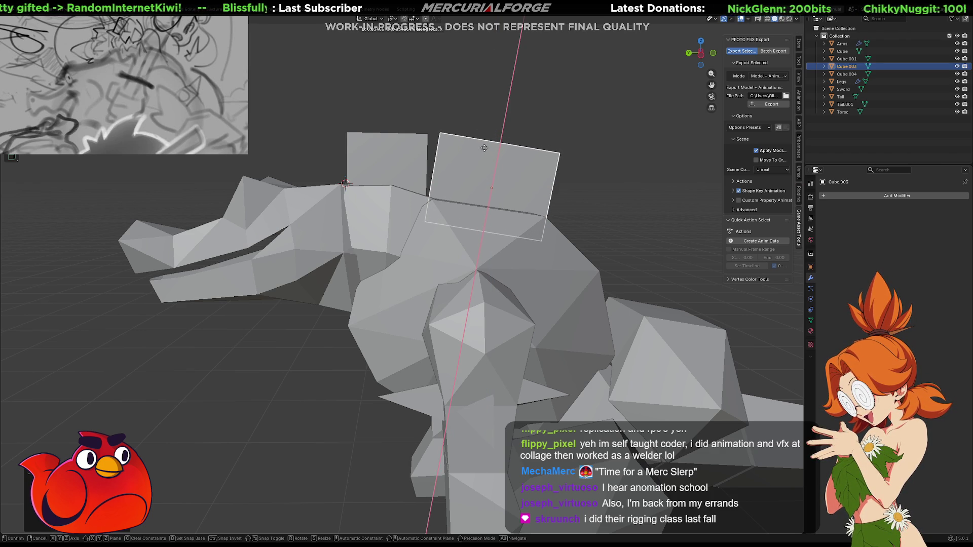
left_click(484, 147)
left_click(601, 123)
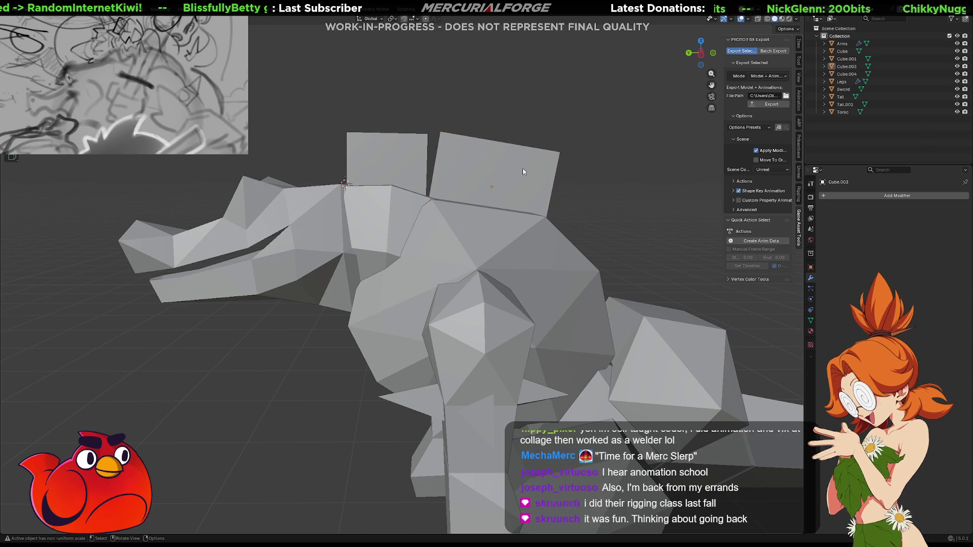
scroll(523, 172, "down", 5)
mouse_move(525, 178)
middle_mouse_down()
mouse_move(436, 202)
mouse_move(350, 201)
mouse_move(355, 187)
mouse_move(338, 178)
mouse_move(368, 202)
middle_mouse_up()
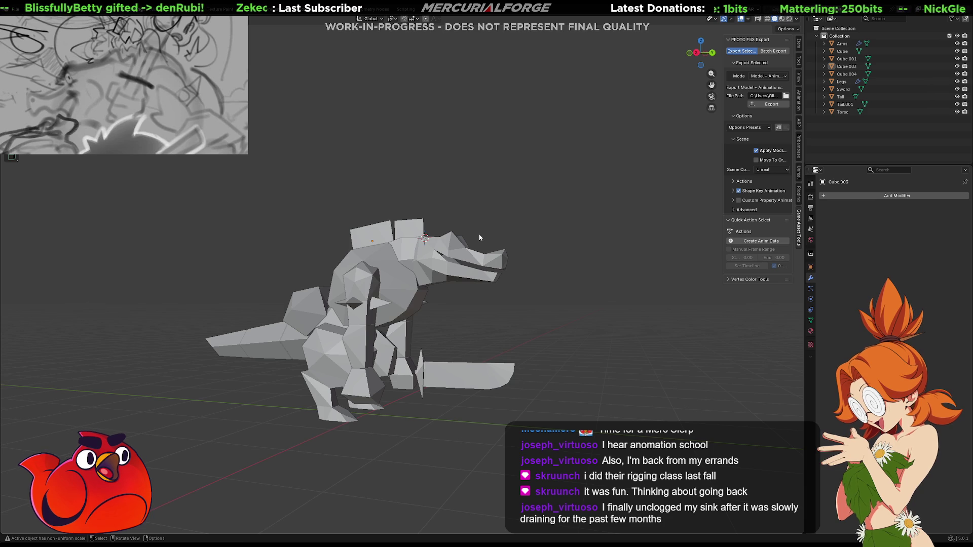
scroll(480, 236, "up", 3)
middle_click_drag(479, 236, 521, 246)
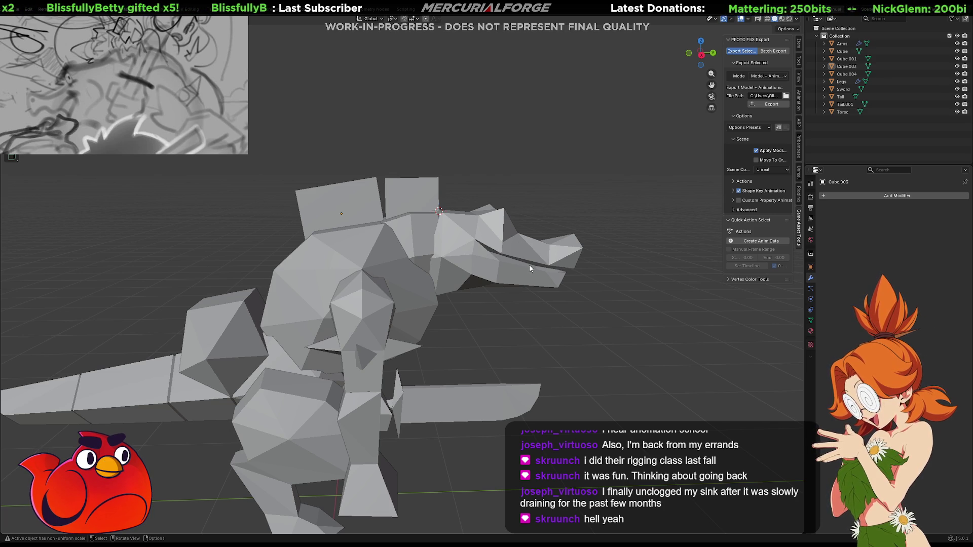
mouse_move(413, 278)
middle_mouse_down()
mouse_move(449, 293)
mouse_move(473, 288)
mouse_move(419, 299)
mouse_move(365, 297)
mouse_move(413, 289)
mouse_move(328, 293)
mouse_move(392, 293)
mouse_move(460, 268)
mouse_move(373, 270)
mouse_move(436, 287)
mouse_move(455, 263)
mouse_move(360, 244)
middle_mouse_up()
In Edit Mode on the head, select the edge loop around the nose.
left_click(430, 261)
key("Tab")
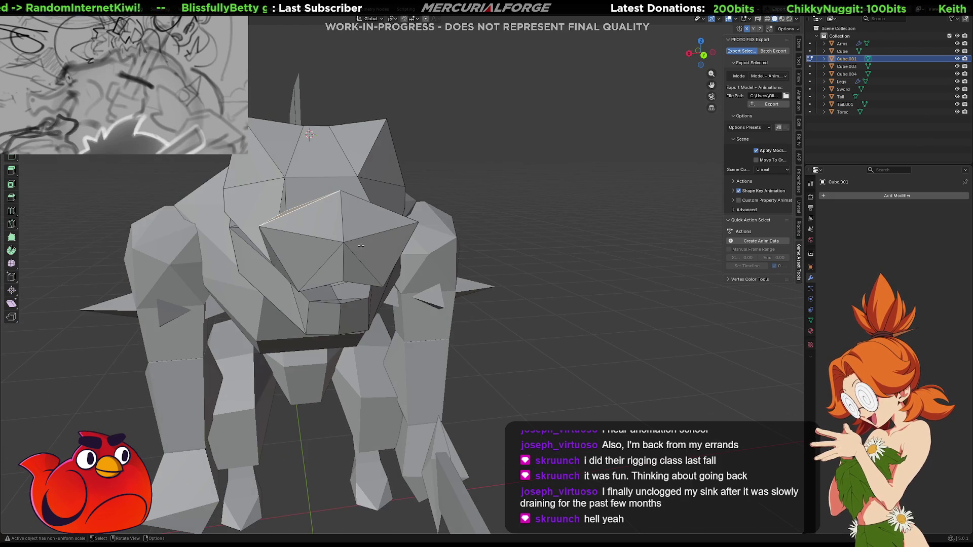
left_click(360, 244, "shift")
left_click(373, 217, "shift")
left_click(314, 217, "shift")
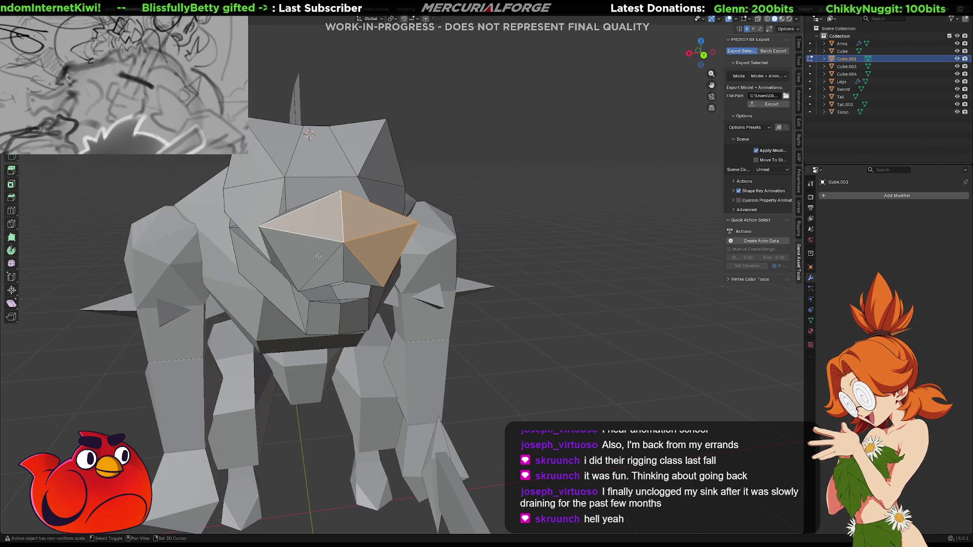
key("2")
left_click(416, 223, "alt")
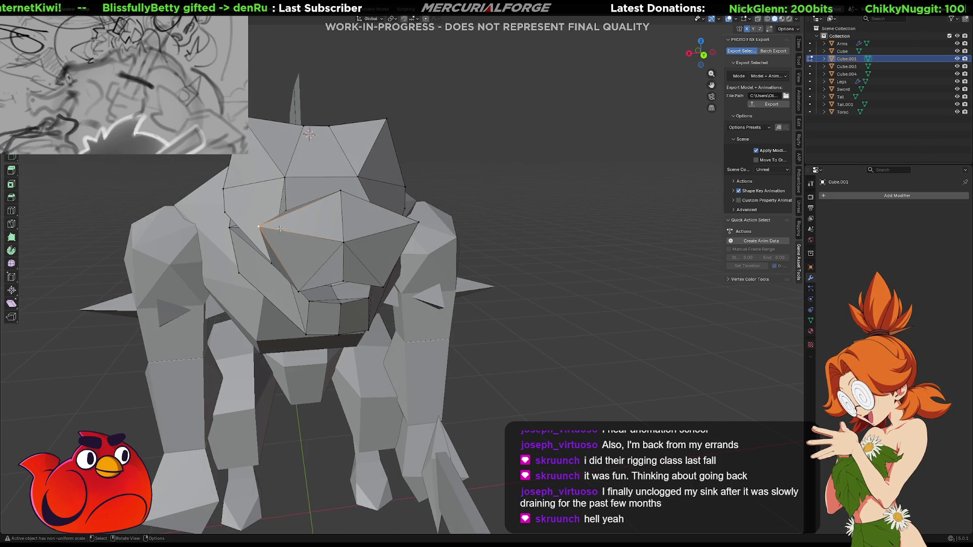
Scale the nose loop down toward its centre, then leave Edit Mode.
key("s")
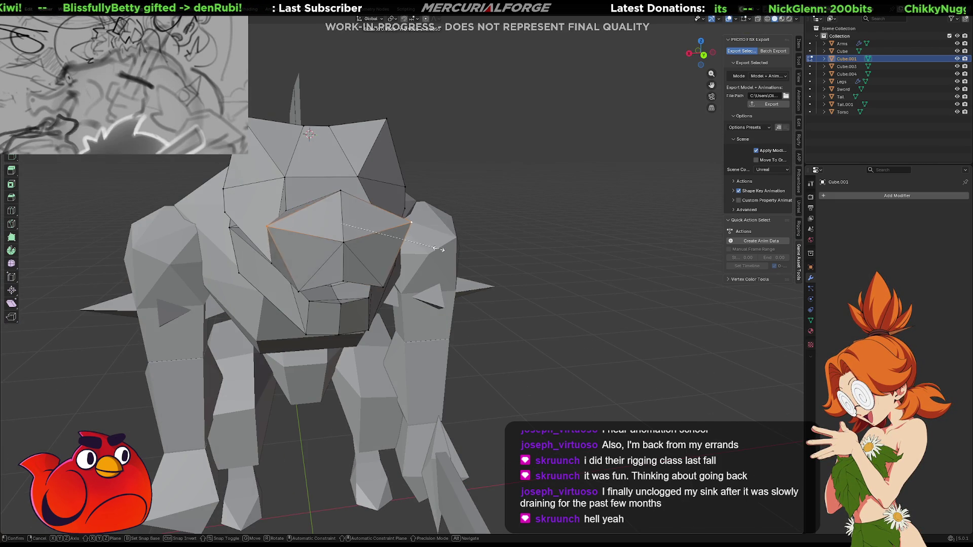
left_click(392, 248)
middle_click_drag(392, 249, 422, 254)
scroll(392, 248, "down", 3)
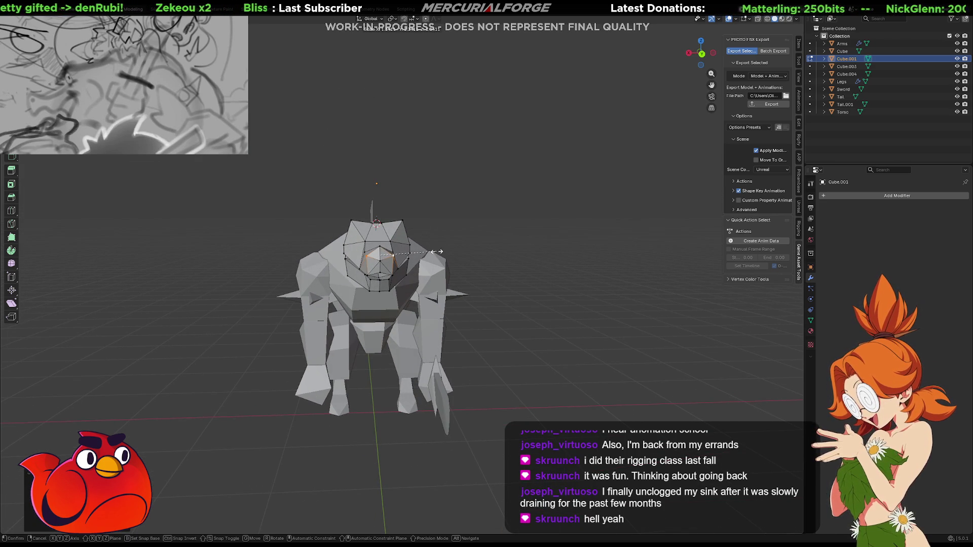
scroll(428, 255, "up", 6)
mouse_move(428, 254)
middle_mouse_down()
mouse_move(481, 231)
mouse_move(407, 282)
middle_mouse_up()
key("Tab")
left_click(510, 293)
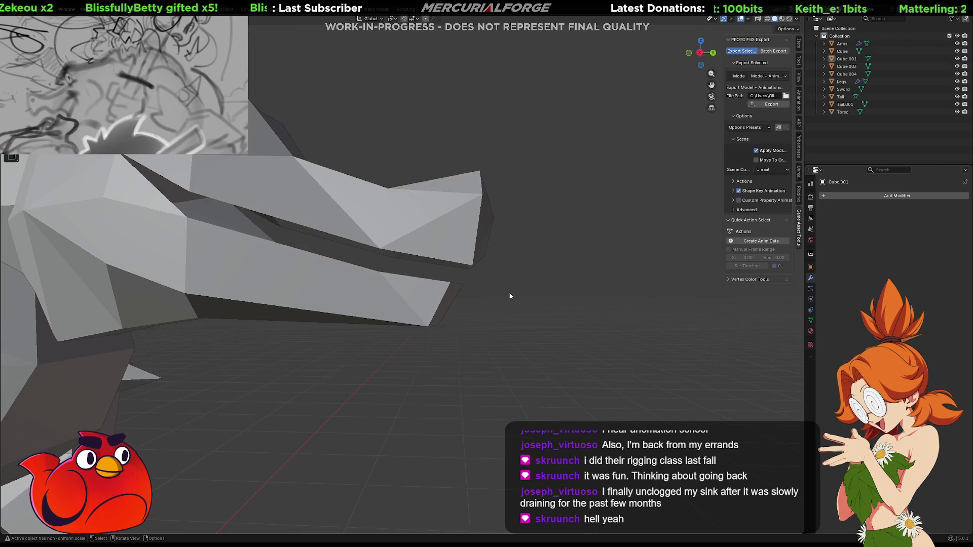
scroll(510, 294, "down", 3)
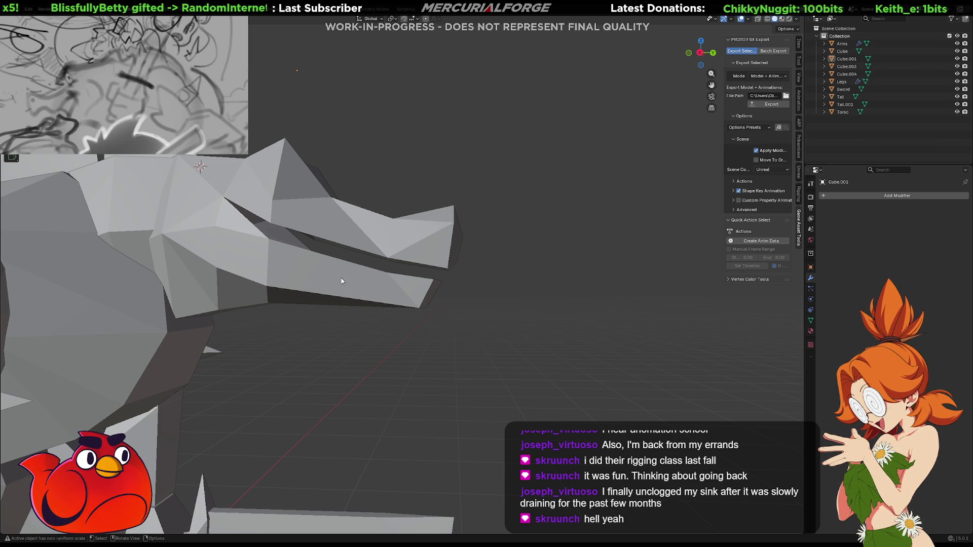
In X-ray Edit Mode, box-select the lower jaw faces of the head mesh.
mouse_move(438, 254)
middle_mouse_down()
mouse_move(458, 245)
mouse_move(309, 249)
mouse_move(371, 233)
mouse_move(459, 245)
mouse_move(502, 271)
middle_mouse_up()
key("Tab")
left_click_drag(493, 360, 404, 294)
key("alt+z")
middle_click_drag(404, 294, 485, 327, "shift")
left_click_drag(457, 372, 375, 280)
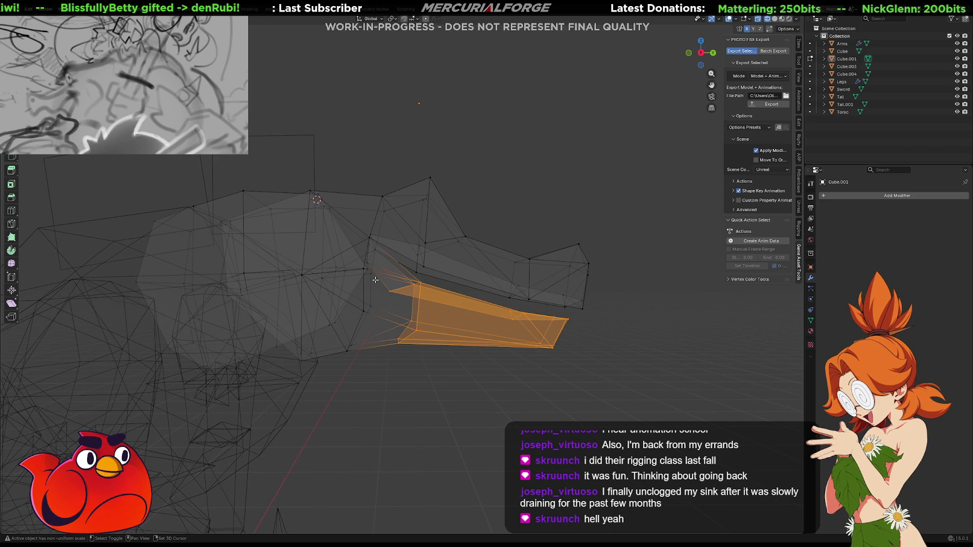
middle_click_drag(377, 279, 413, 298, "shift")
mouse_move(418, 387)
left_mouse_down()
mouse_move(355, 302)
mouse_move(320, 280)
left_mouse_up()
mouse_move(331, 293)
middle_mouse_down()
mouse_move(358, 328)
mouse_move(408, 294)
mouse_move(476, 298)
mouse_move(269, 271)
middle_mouse_up()
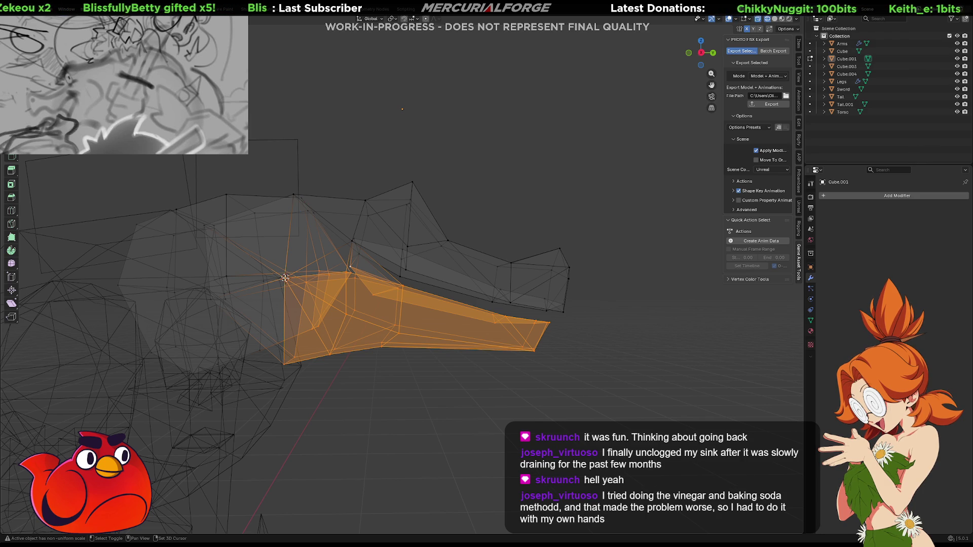
Make a first X-axis rotation of the lower jaw faces toward their closed position.
key("r")
left_click(449, 294)
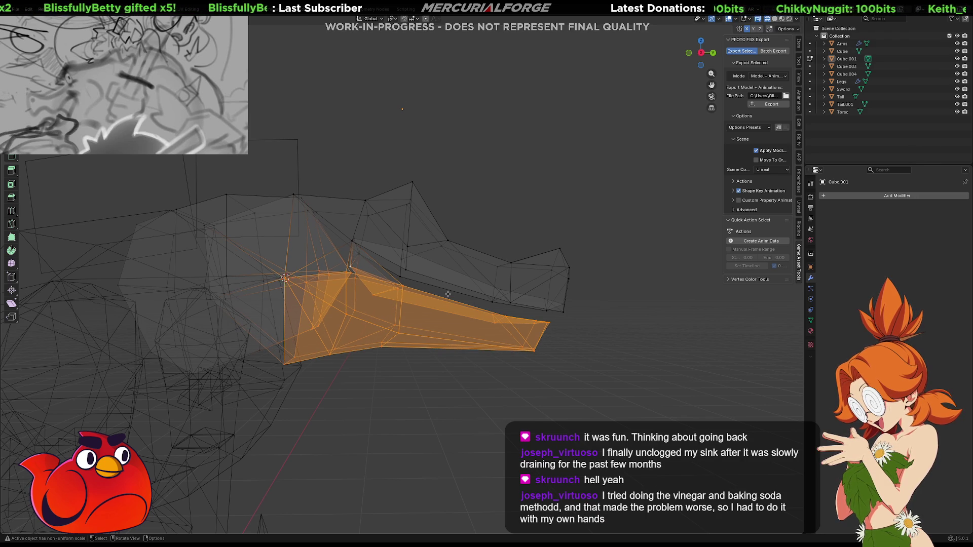
key("z")
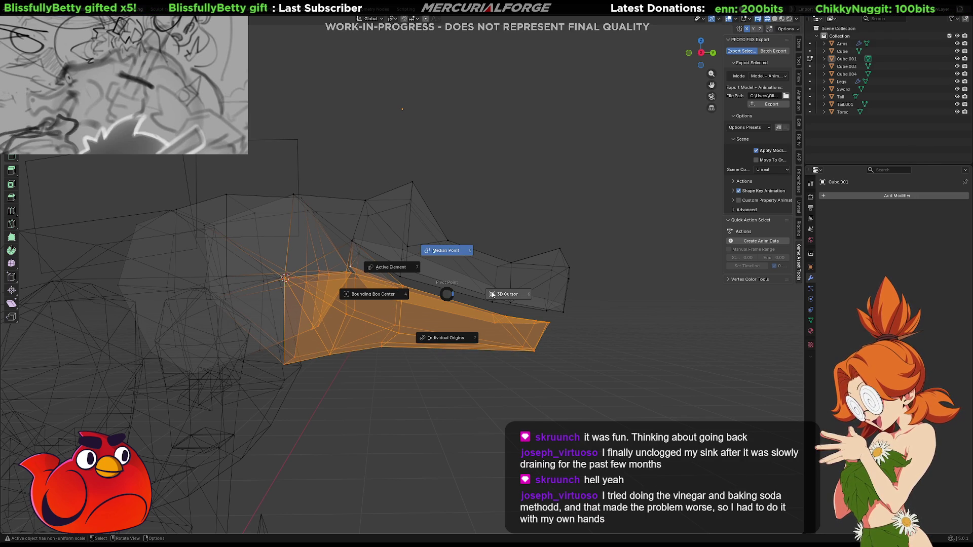
key("r")
key("x")
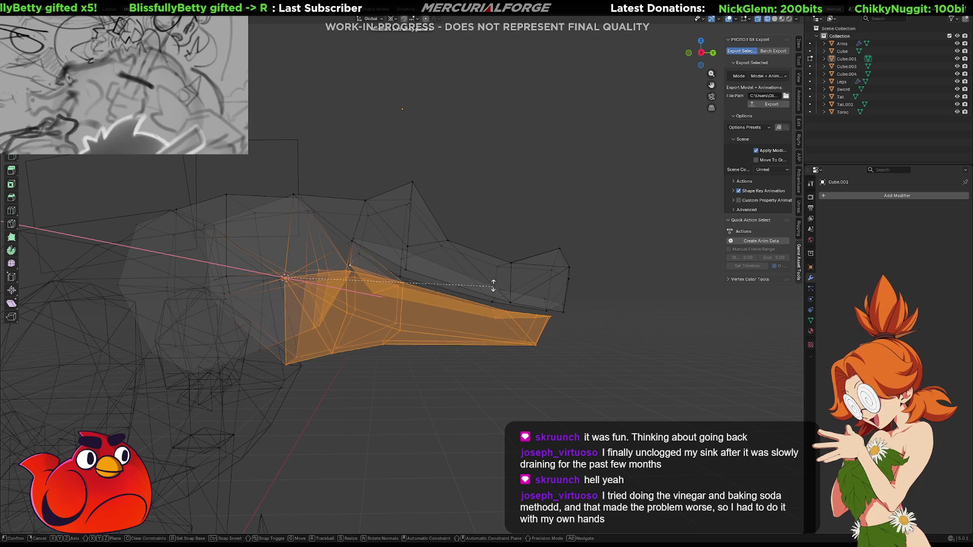
left_click(491, 262)
mouse_move(345, 282)
middle_mouse_down("shift")
mouse_move(352, 295)
mouse_move(345, 282)
mouse_move(314, 281)
middle_mouse_up("shift")
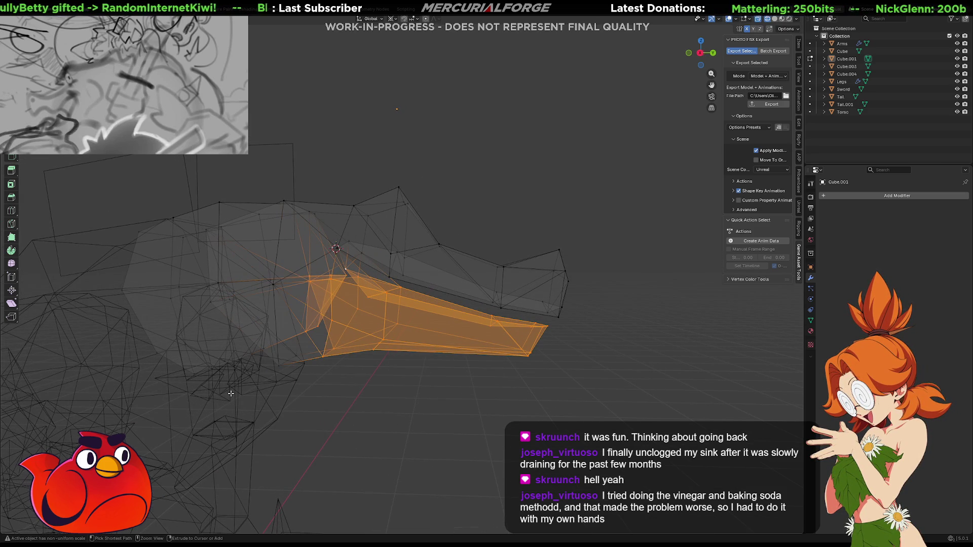
mouse_move(289, 394)
middle_mouse_down()
mouse_move(450, 365)
mouse_move(538, 386)
middle_mouse_up()
In solid display, refine the jaw's angle with further X-axis rotations.
key("shift+z")
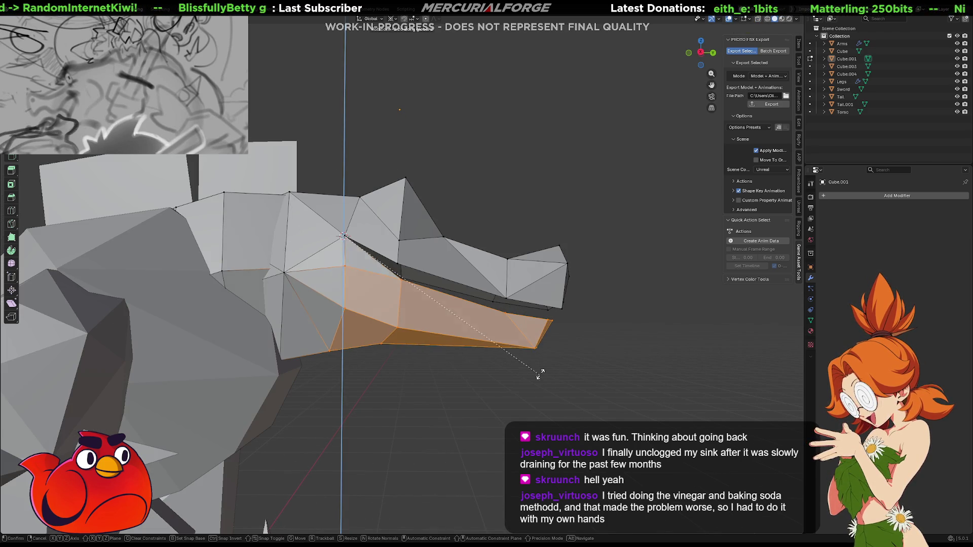
key("r")
key("x")
left_click(537, 324)
mouse_move(537, 324)
middle_mouse_down()
mouse_move(411, 338)
mouse_move(420, 320)
mouse_move(410, 332)
mouse_move(484, 312)
mouse_move(260, 302)
mouse_move(524, 279)
mouse_move(515, 297)
mouse_move(529, 323)
mouse_move(532, 316)
middle_mouse_up()
key("r")
key("x")
left_click(486, 311)
Cancel a rotation and, in X-ray, fix the jaw selection by dropping stray hinge faces and edges.
key("r")
key("x")
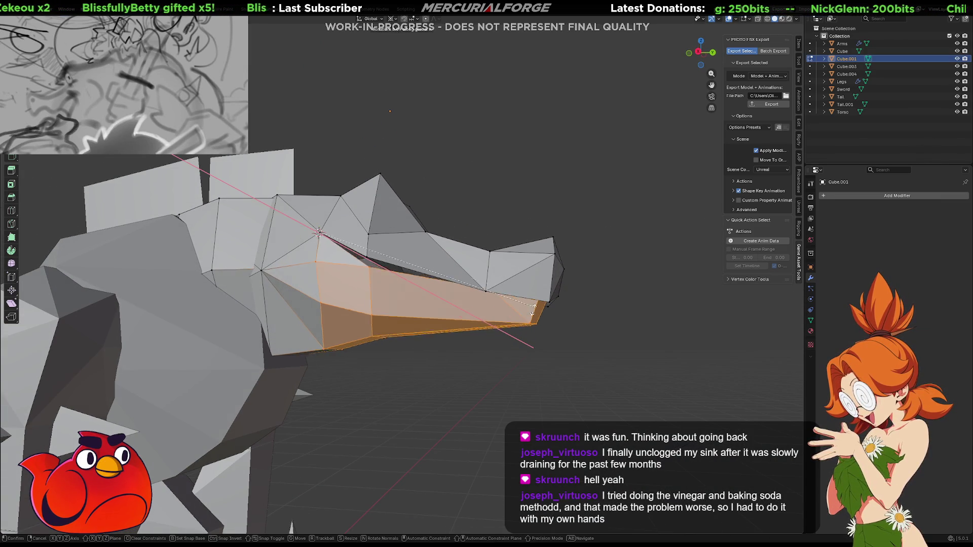
key("Escape")
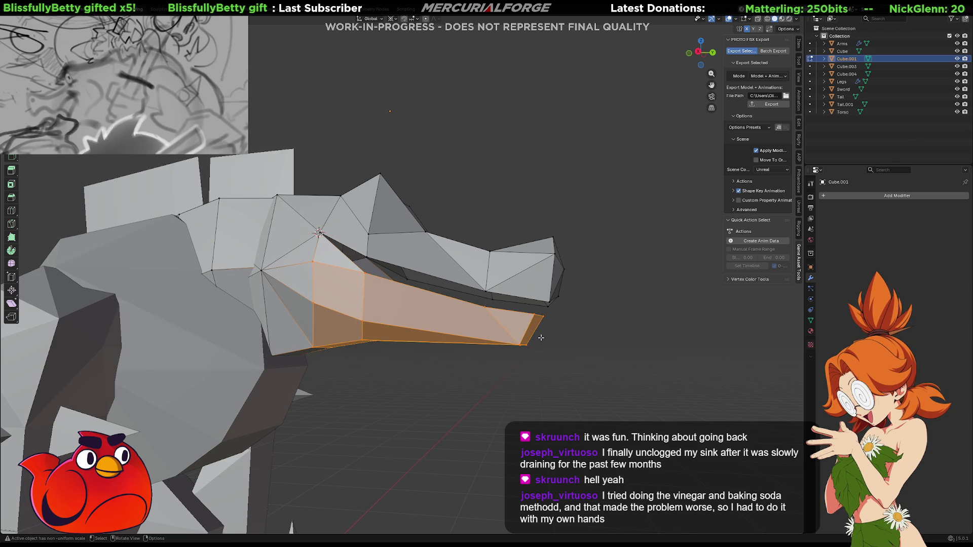
key("alt+z")
left_click(345, 270, "shift")
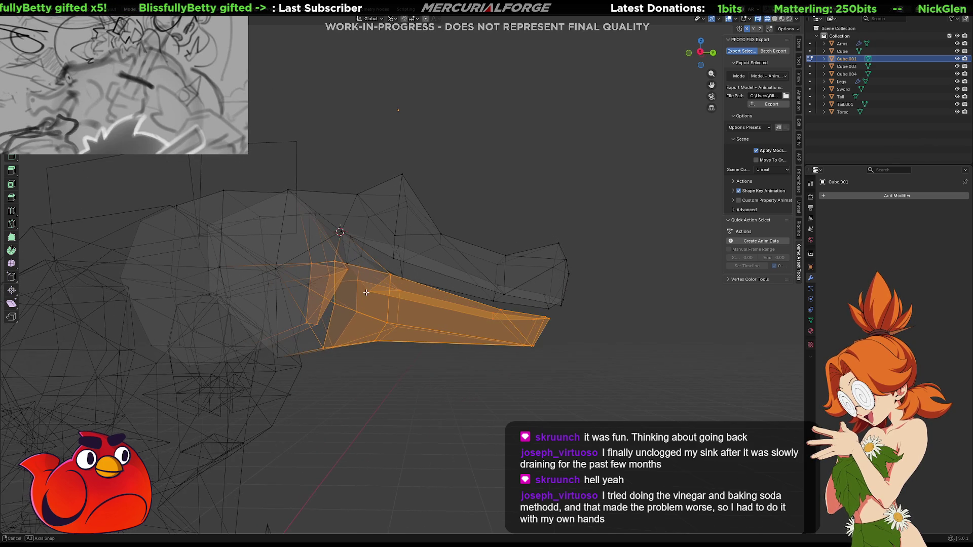
left_click(337, 271, "shift")
left_click(305, 262, "shift")
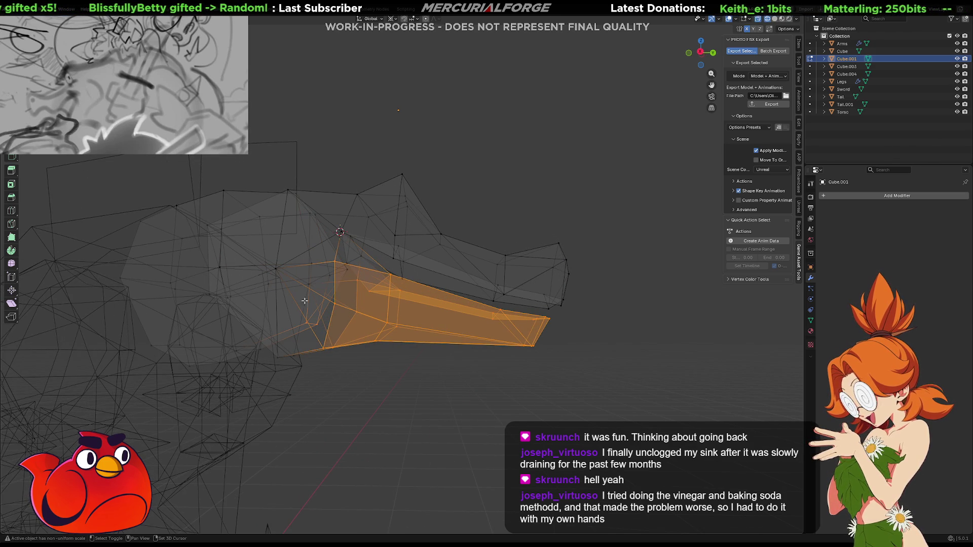
left_click(320, 324, "shift")
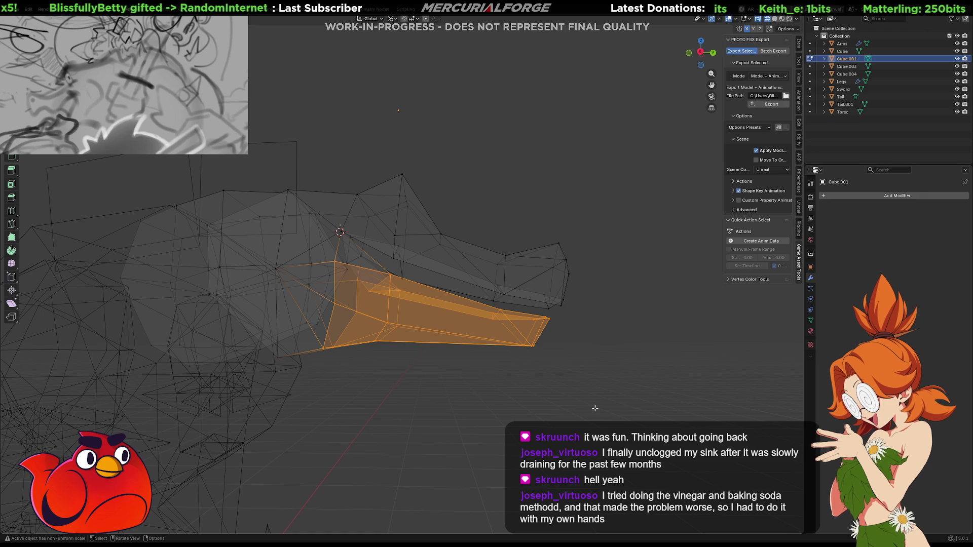
key("alt+z")
Rotate the selected jaw faces on X so the jaw sits beneath the upper snout.
key("r")
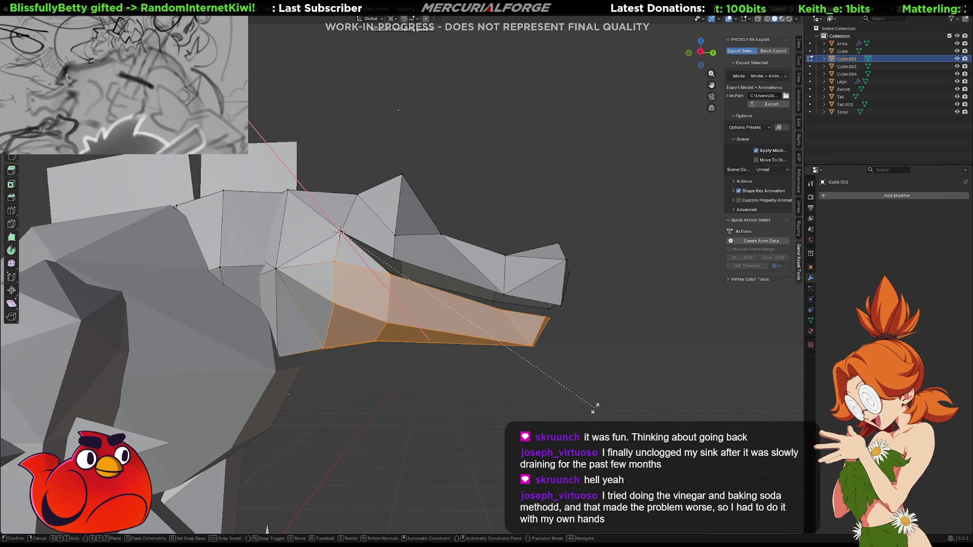
key("x")
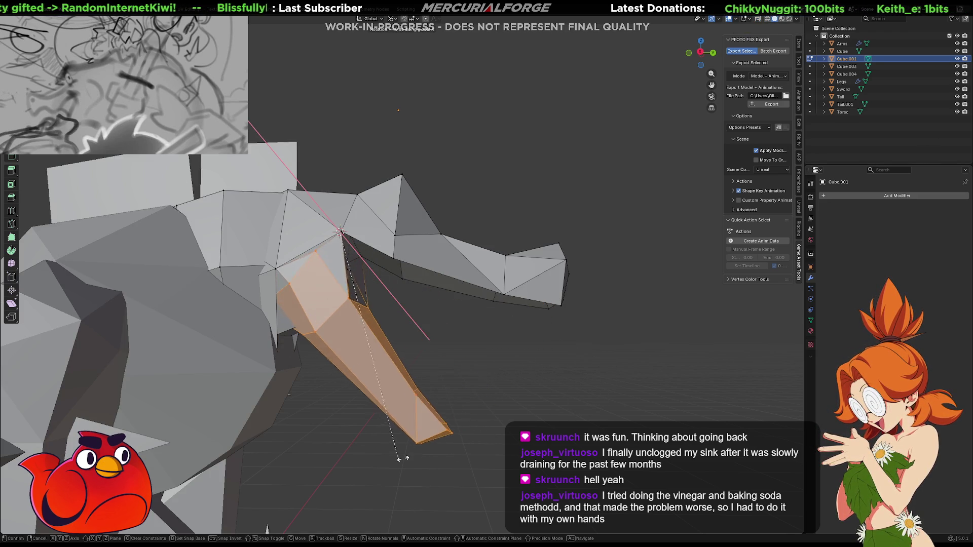
left_click(400, 391)
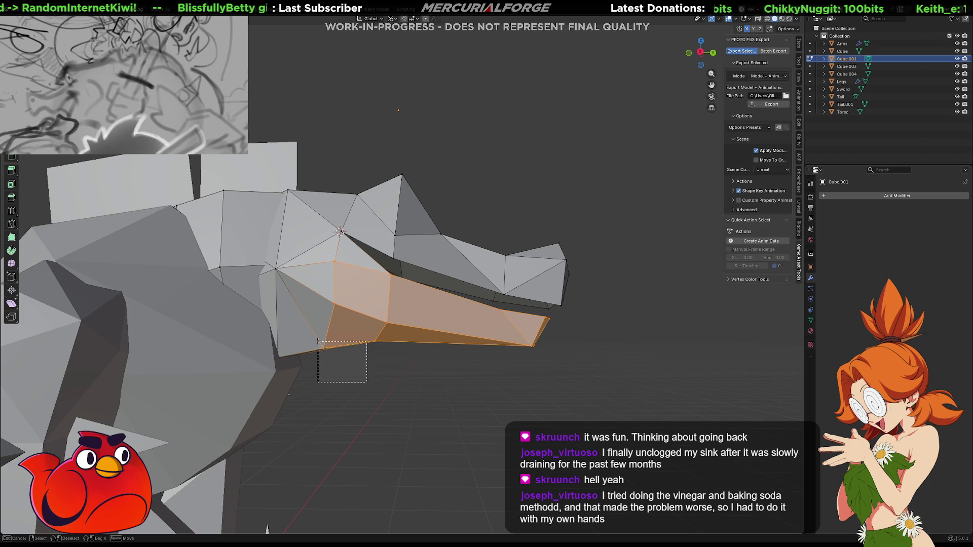
middle_click_drag(507, 418, 506, 403)
key("r")
key("z")
key("x")
left_click(359, 473)
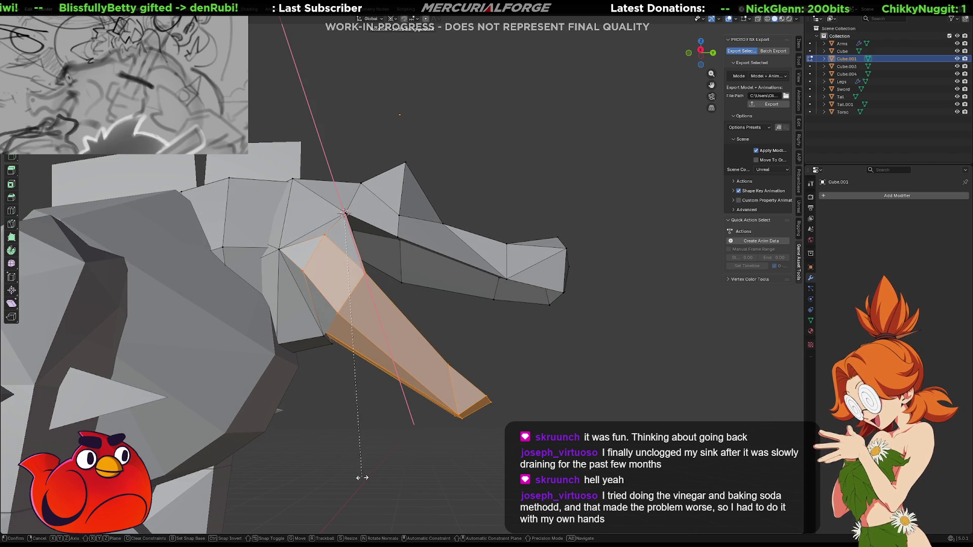
mouse_move(383, 452)
middle_mouse_down()
mouse_move(358, 448)
mouse_move(561, 410)
mouse_move(552, 413)
middle_mouse_up()
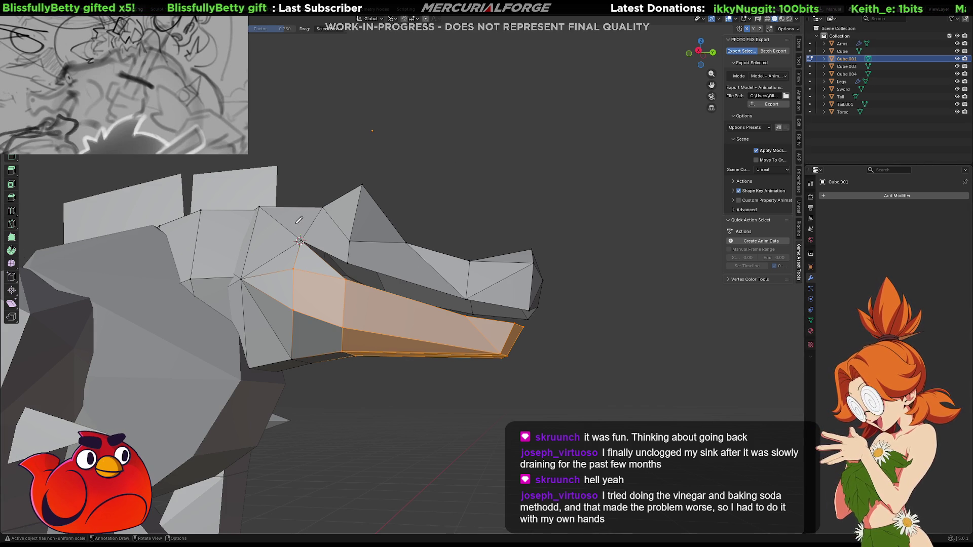
left_click(531, 150)
Open the sidebar View settings, add an annotation layer, and draw an arrow to the snout.
left_click_drag(457, 258, 491, 200)
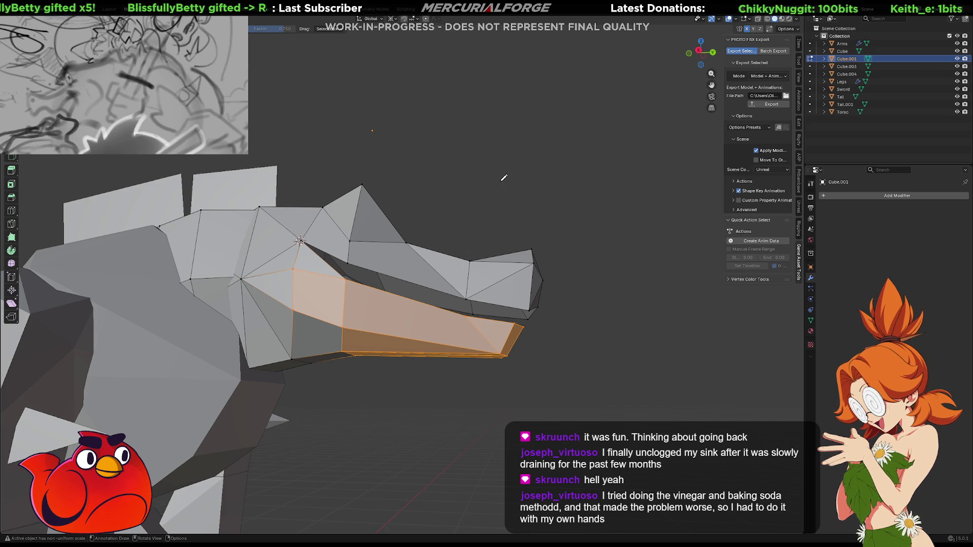
left_click(797, 82)
left_click(786, 283)
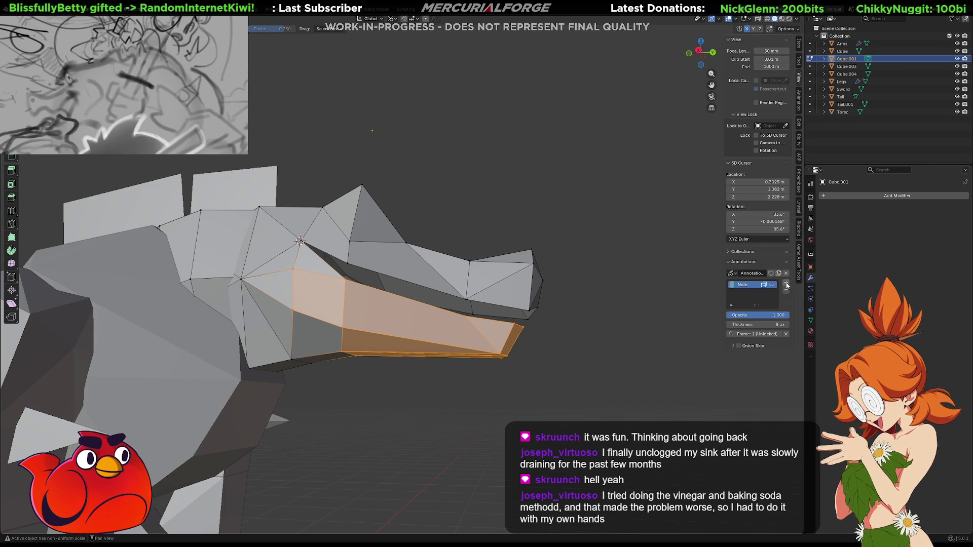
mouse_move(556, 129)
left_mouse_down()
mouse_move(458, 238)
mouse_move(490, 227)
left_mouse_up()
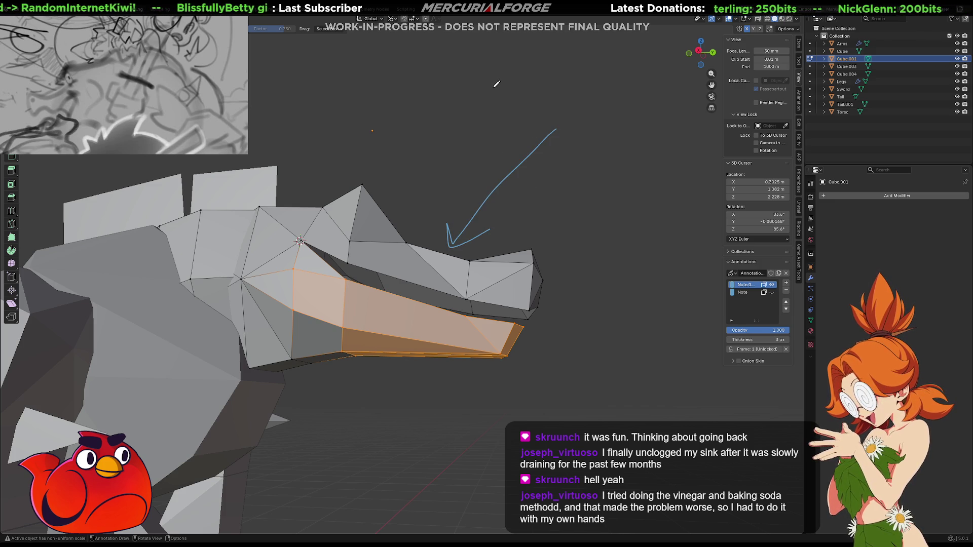
Handwrite the note 'verts for mouth rig weight paint' above the head.
mouse_move(435, 78)
left_mouse_down()
mouse_move(458, 75)
mouse_move(476, 100)
mouse_move(500, 104)
mouse_move(512, 80)
left_mouse_up()
mouse_move(506, 81)
left_mouse_down()
mouse_move(505, 105)
mouse_move(573, 81)
left_mouse_up()
mouse_move(562, 83)
left_mouse_down()
mouse_move(560, 101)
mouse_move(584, 89)
mouse_move(615, 92)
left_mouse_up()
left_click(432, 142)
mouse_move(452, 138)
left_mouse_down()
mouse_move(481, 123)
mouse_move(488, 142)
left_mouse_up()
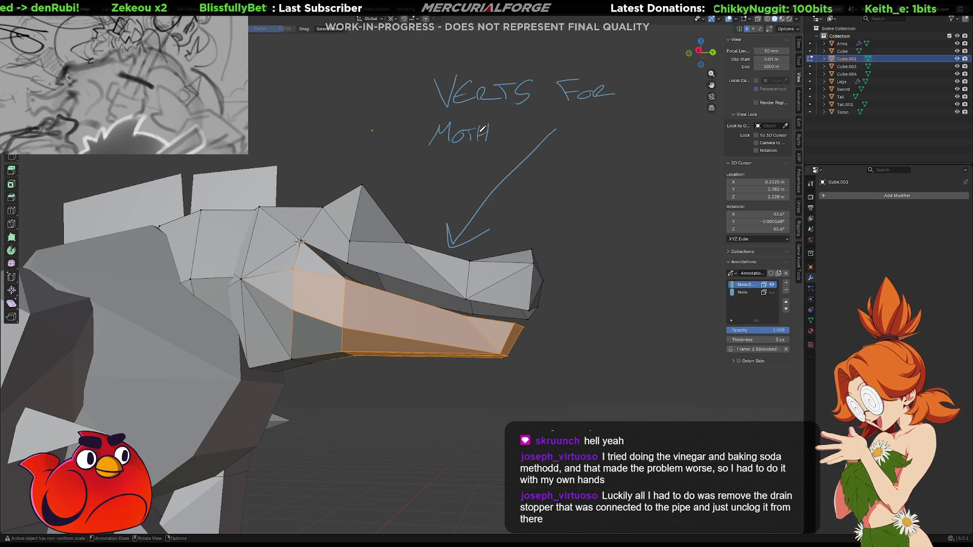
mouse_move(468, 123)
left_mouse_down()
mouse_move(494, 122)
mouse_move(501, 143)
mouse_move(596, 122)
mouse_move(613, 134)
mouse_move(642, 132)
left_mouse_up()
left_click_drag(645, 121, 653, 116)
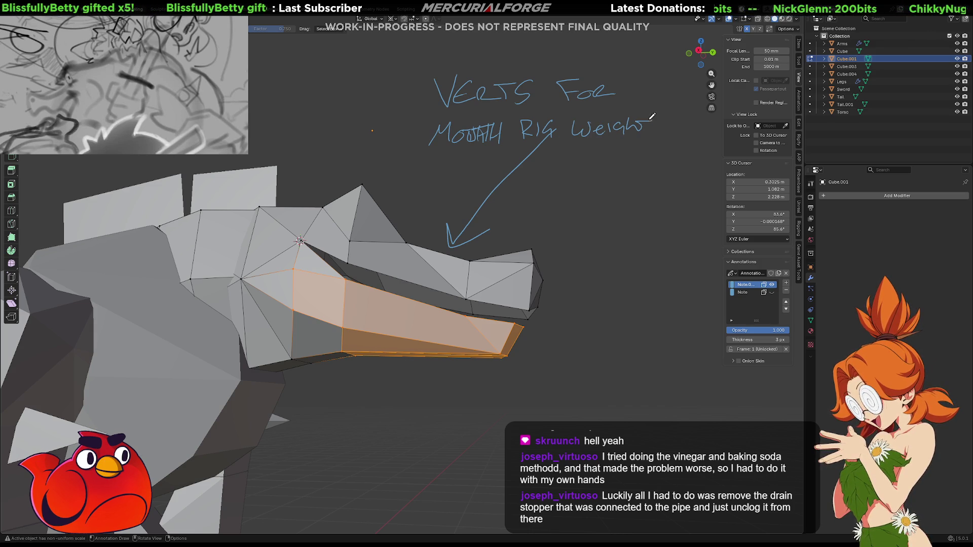
left_click_drag(561, 167, 571, 154)
left_click_drag(576, 165, 639, 146)
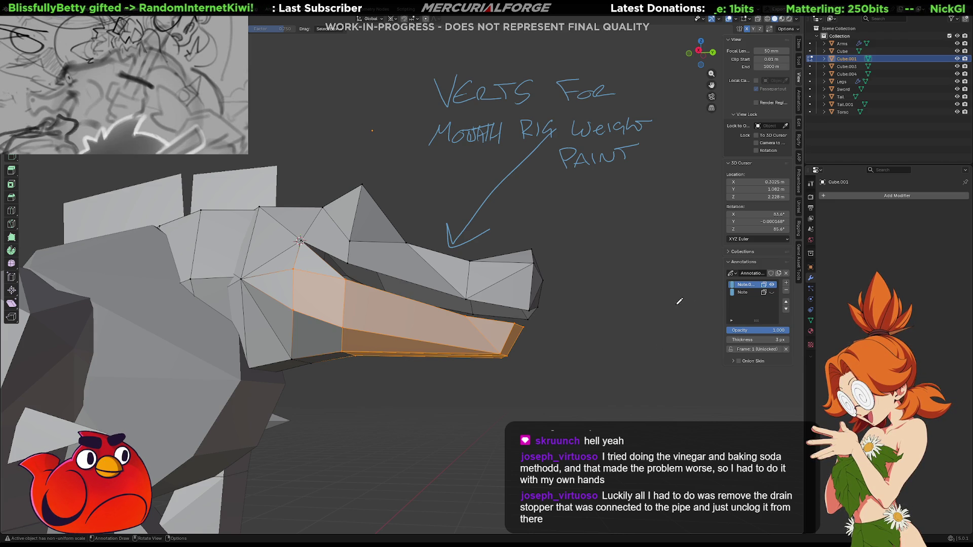
Delete the annotation layer and clear the jaw face selection.
left_click(786, 291)
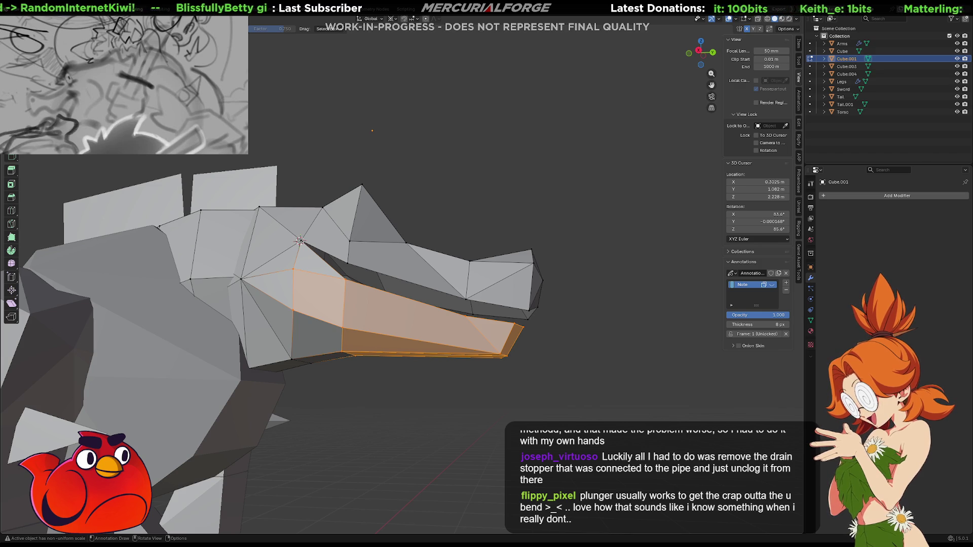
key("alt+a")
scroll(584, 238, "down", 4)
mouse_move(584, 238)
middle_mouse_down()
mouse_move(571, 283)
mouse_move(557, 263)
mouse_move(595, 250)
mouse_move(470, 249)
mouse_move(626, 257)
mouse_move(659, 162)
middle_mouse_up()
Leave Edit Mode, select all dinosaur parts, and frame them with Numpad period.
key("Tab")
key("a")
key("KP_Decimal")
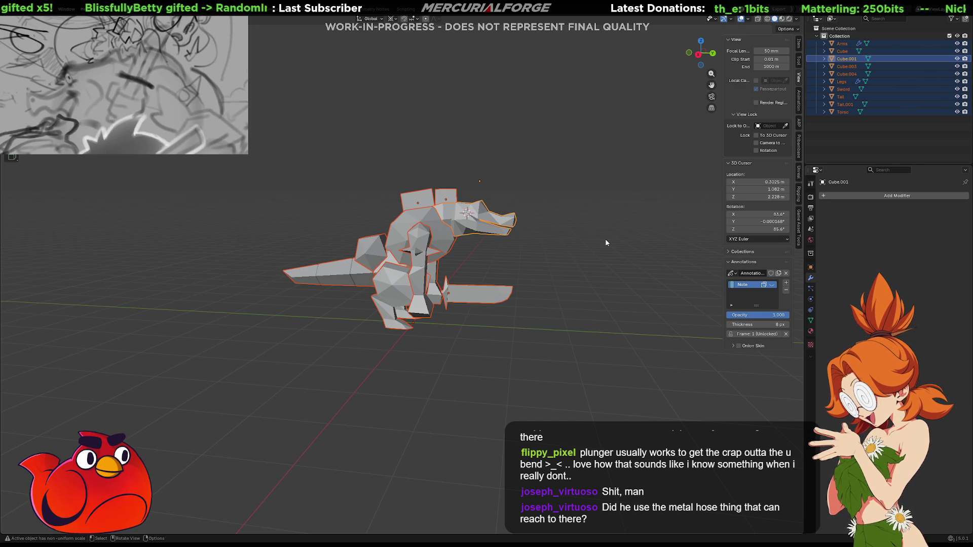
Export the selected dinosaur from the PROTO FBX Export panel.
mouse_move(575, 280)
middle_mouse_down()
mouse_move(539, 291)
mouse_move(547, 287)
middle_mouse_up()
left_click(800, 223)
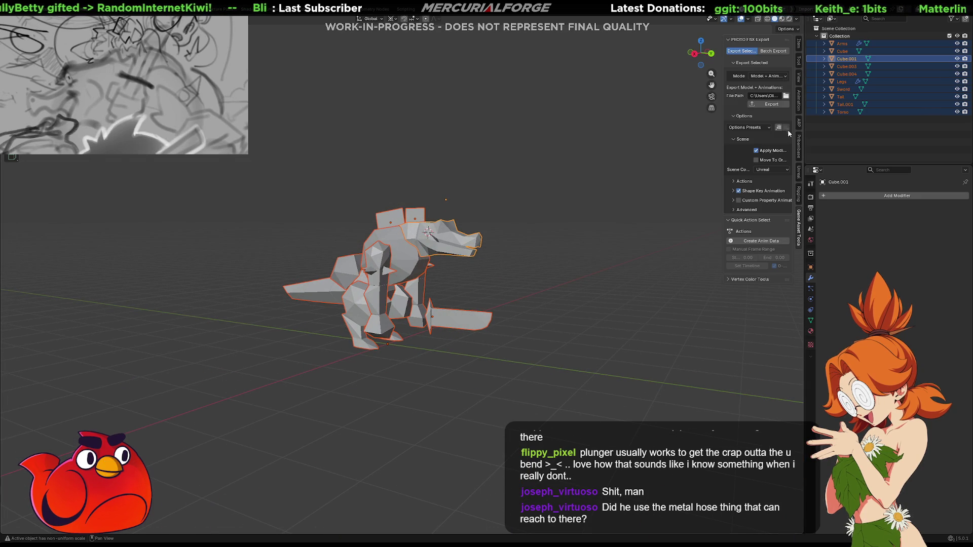
left_click(778, 105)
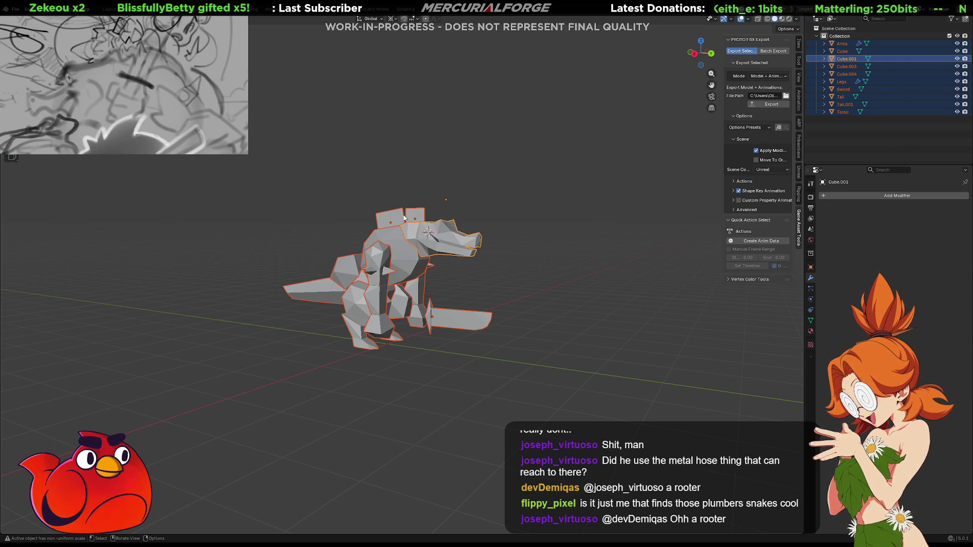
Collapse the right square back plate's top edge into a pointed spike.
scroll(410, 223, "up", 6)
middle_click_drag(485, 265, 464, 199)
left_click(466, 203)
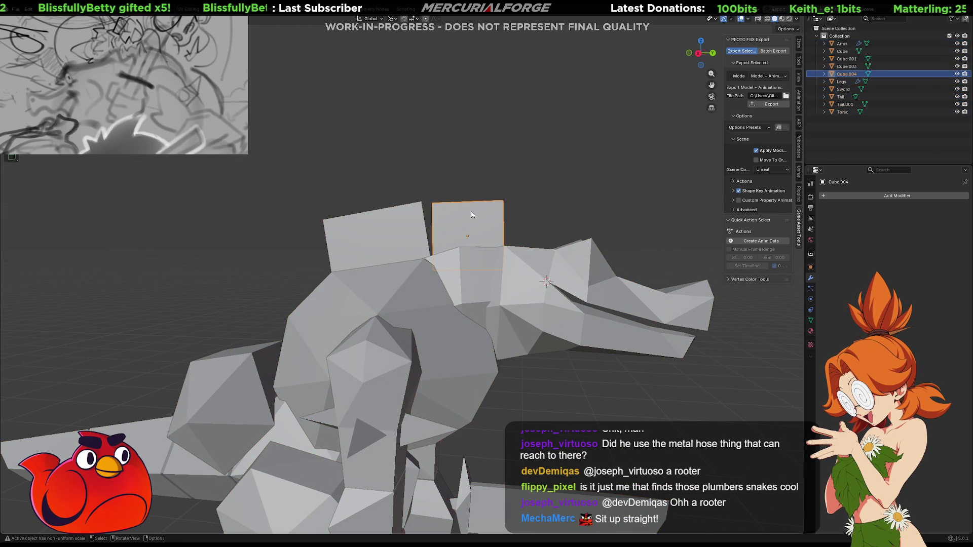
key("Tab")
left_click(469, 201)
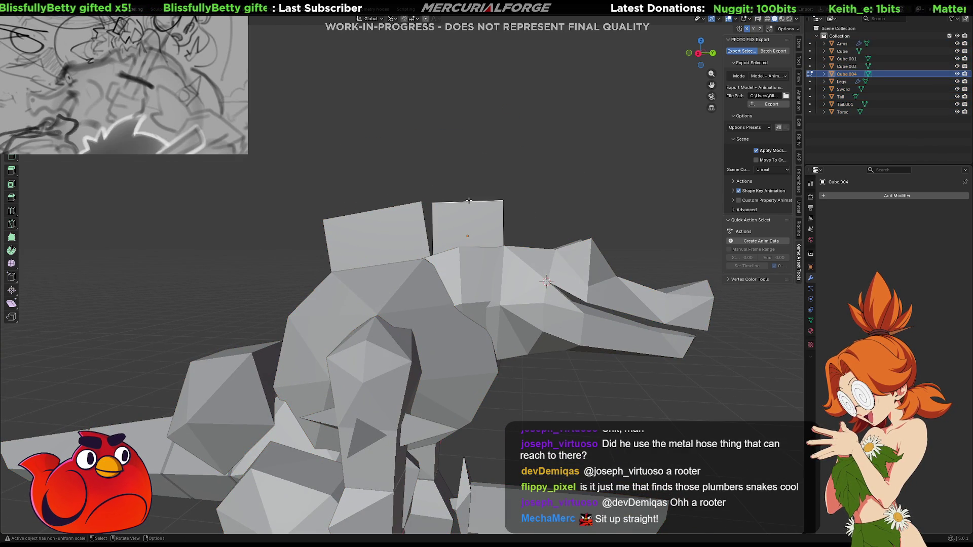
key("z")
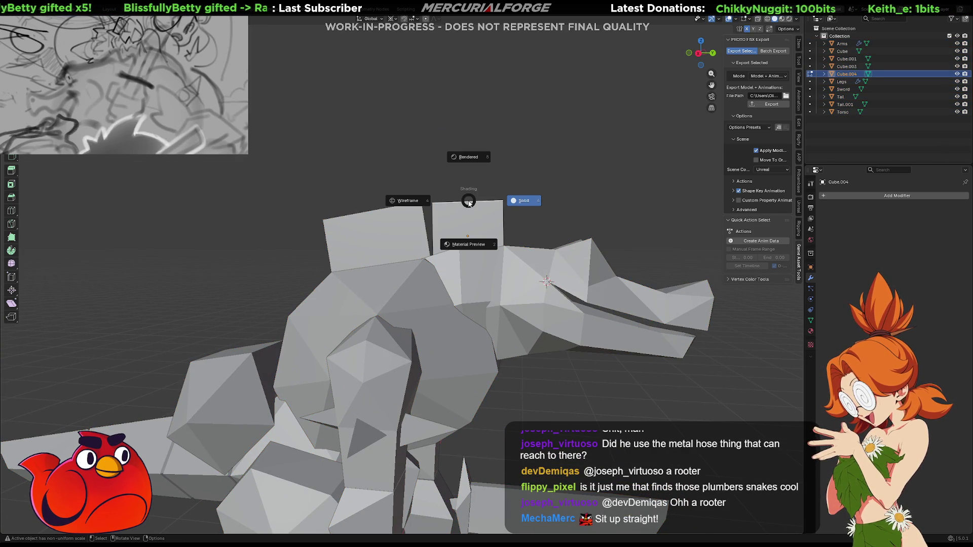
key("Escape")
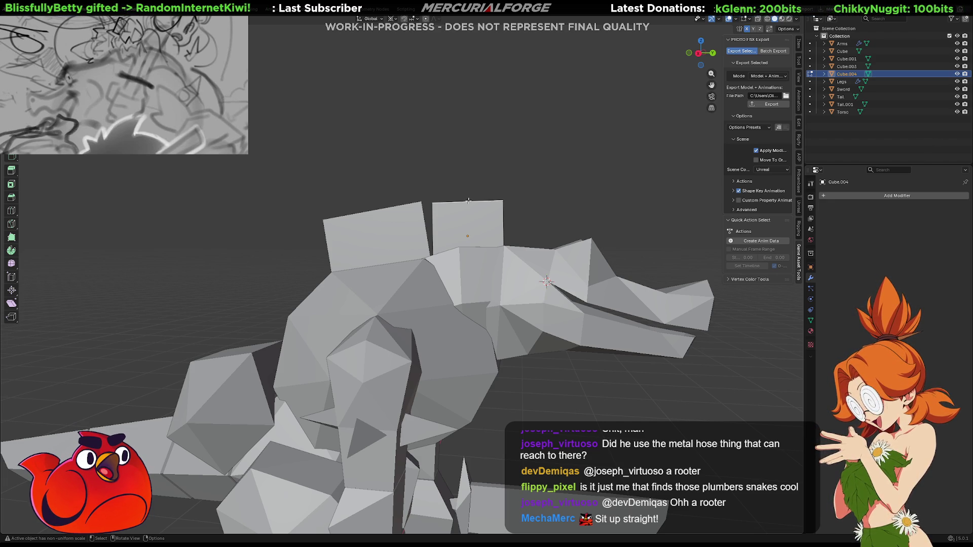
key("x")
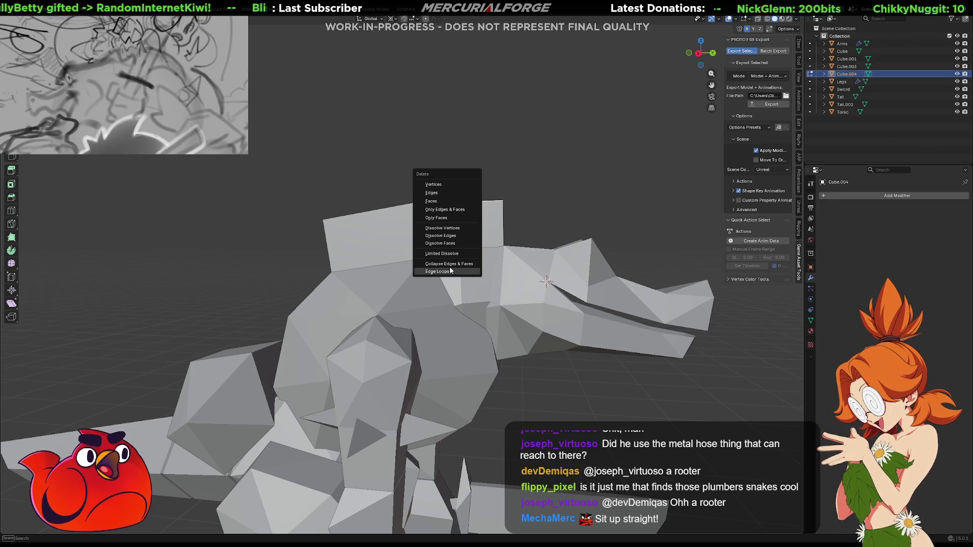
left_click(448, 264)
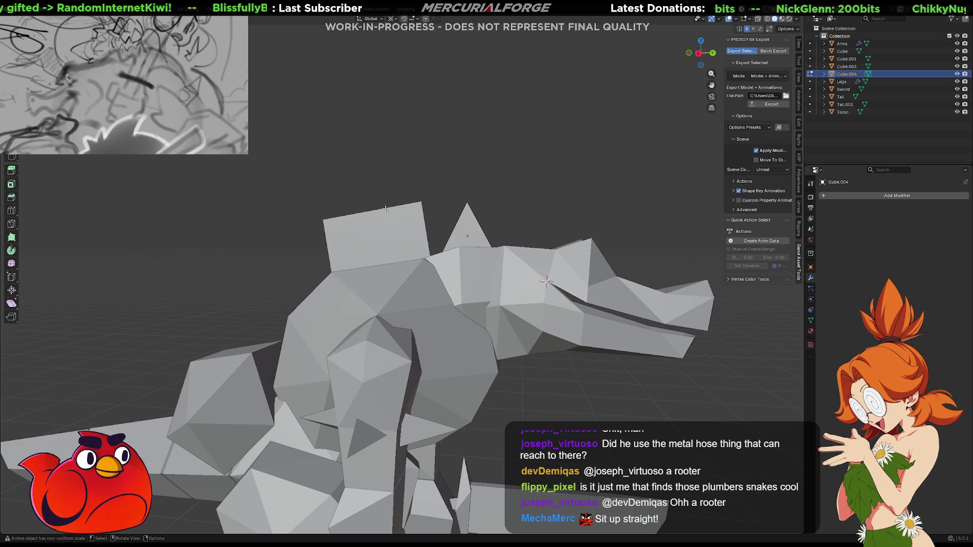
key("Tab")
Collapse the other back plate into a triangular spike and return to Object Mode.
left_click(386, 211)
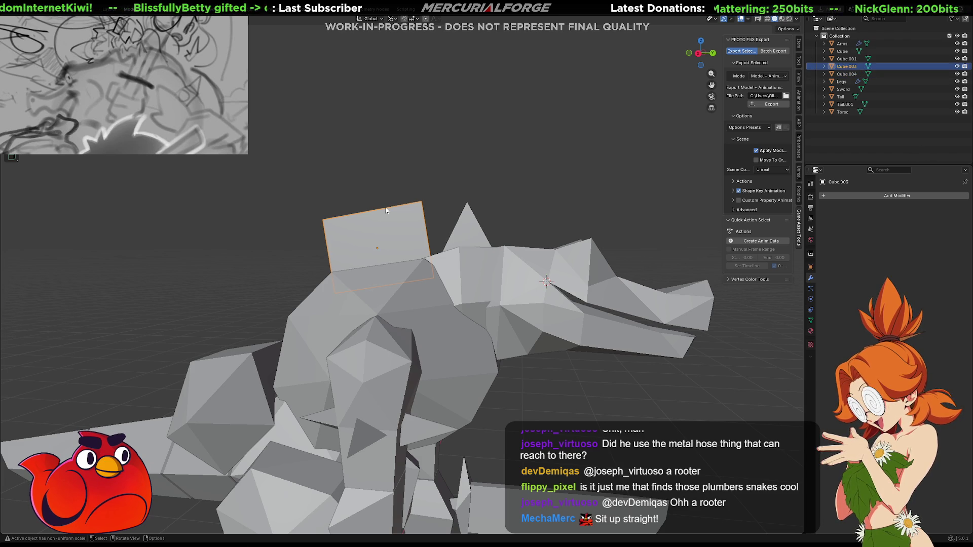
key("Tab")
key("a")
key("x")
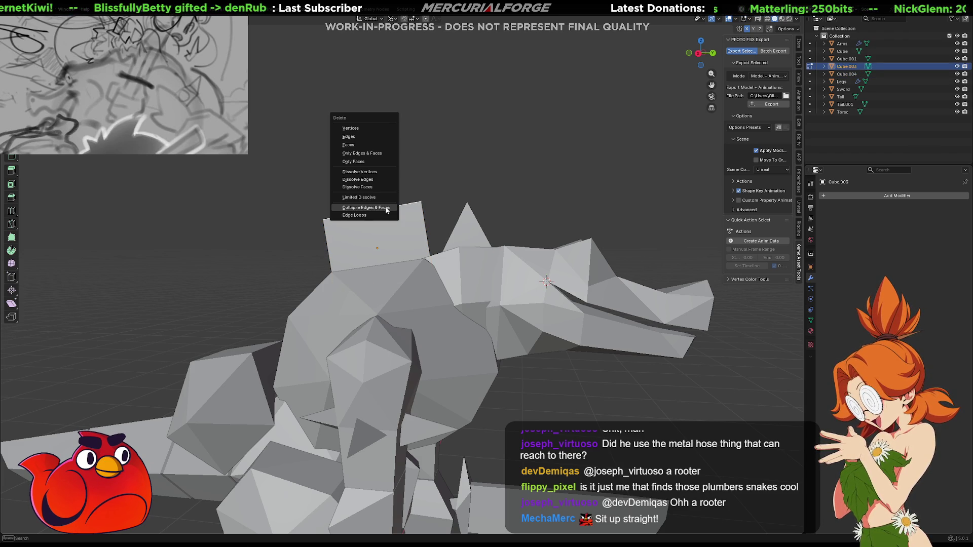
left_click(386, 210)
scroll(517, 235, "down", 5)
middle_click_drag(524, 253, 363, 257)
key("Tab")
scroll(390, 258, "up", 3)
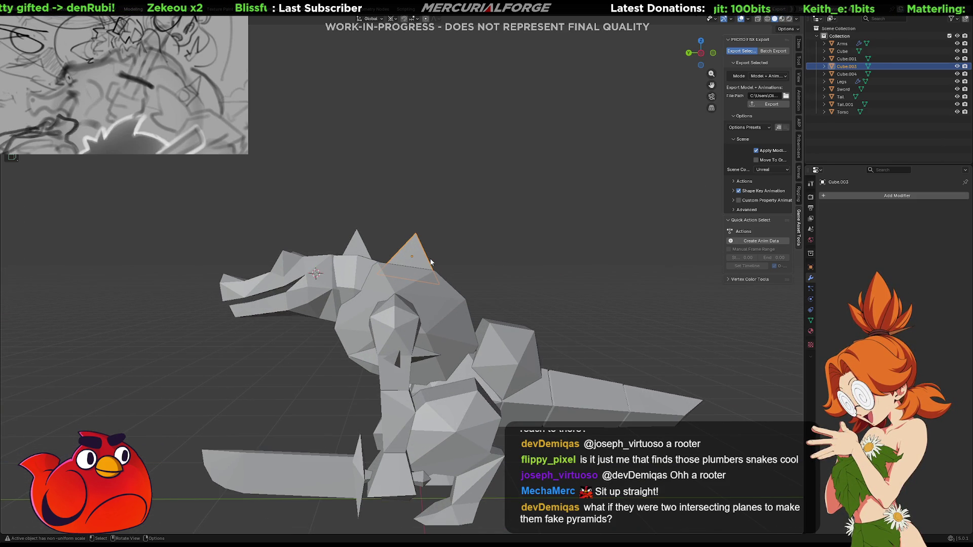
Duplicate the triangular back spike and place the copy along the back on the Z axis.
key("shift+d")
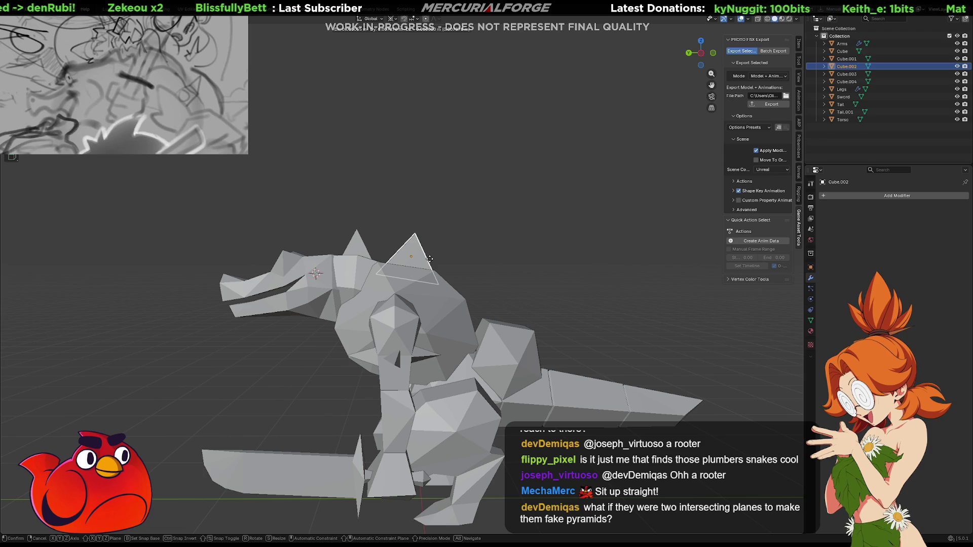
key("y")
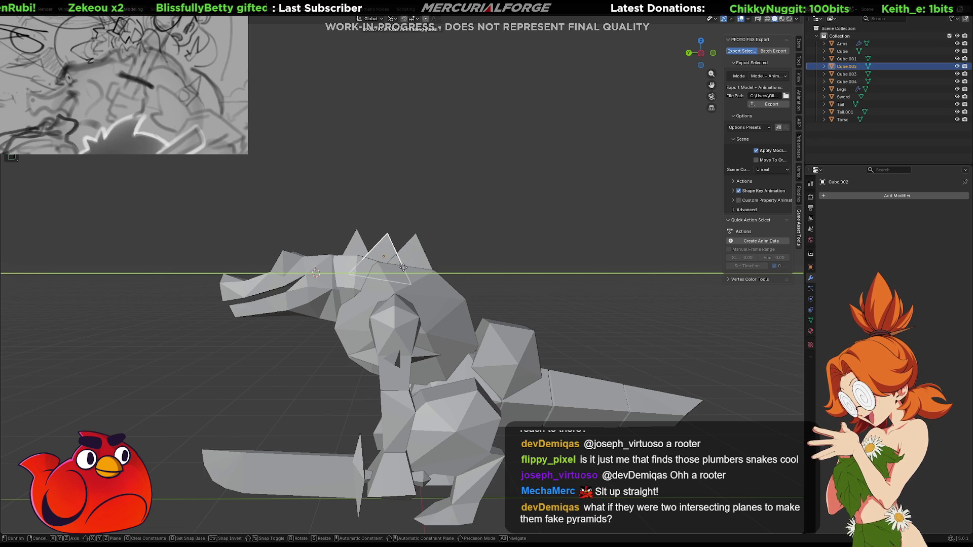
key("z")
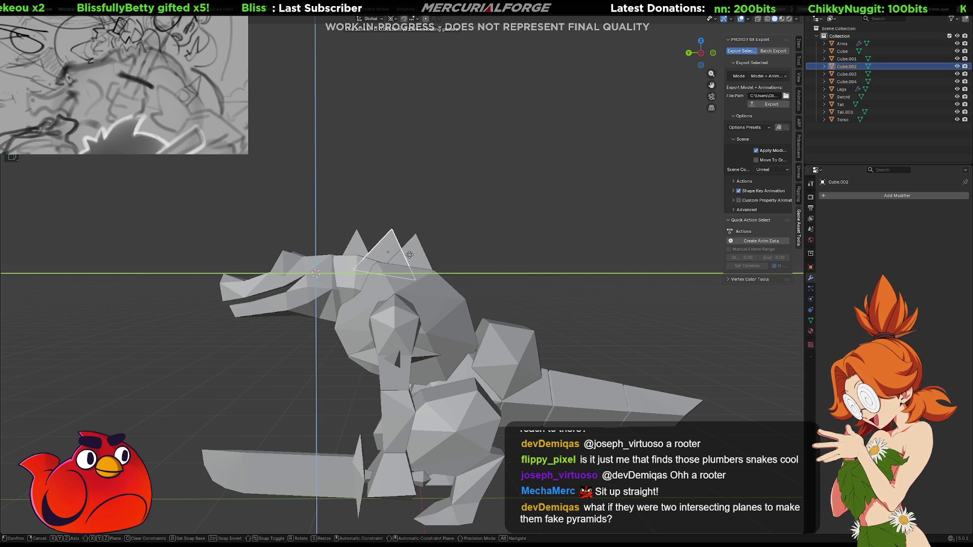
left_click(409, 260)
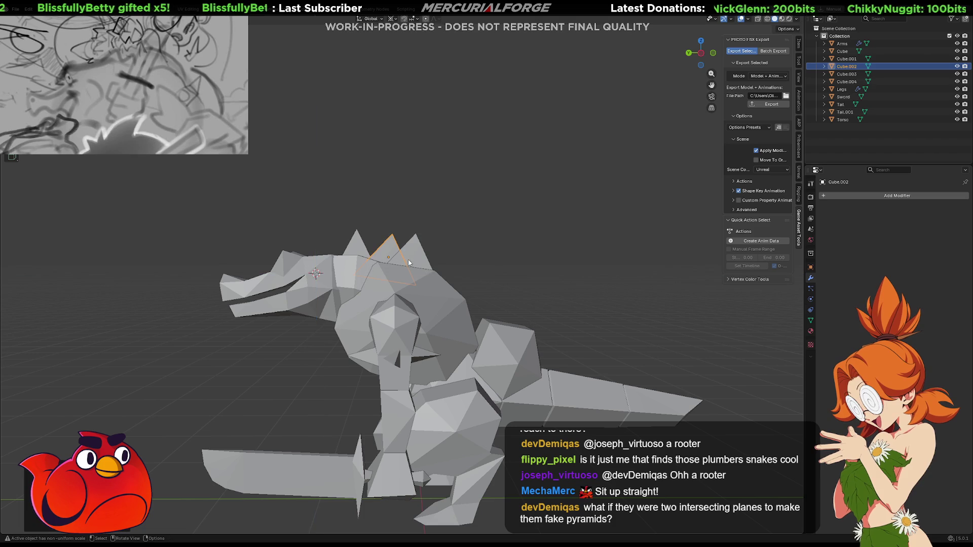
Set the head spike low on the head, select the whole model, and export it.
key("Tab")
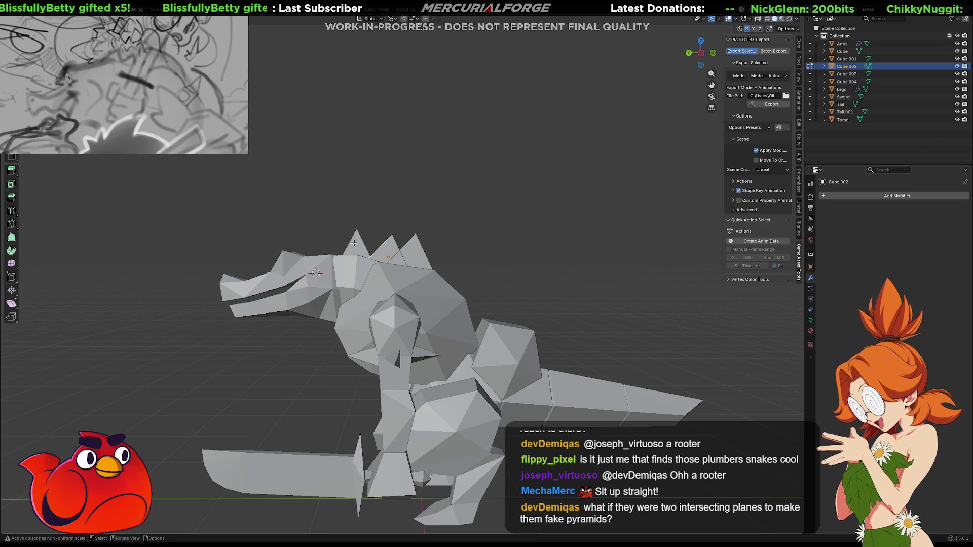
key("Tab")
left_click(353, 243)
key("g")
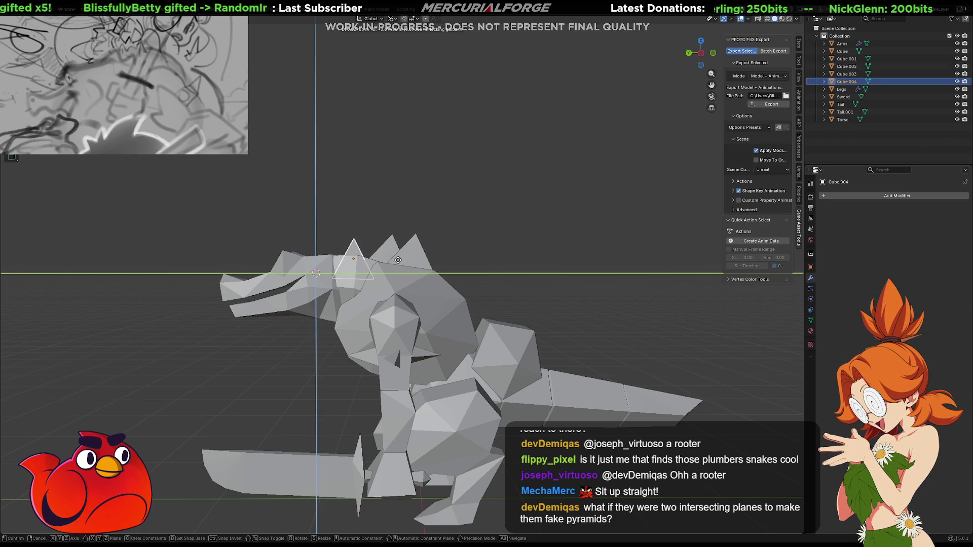
key("Escape")
left_click(449, 263)
key("a")
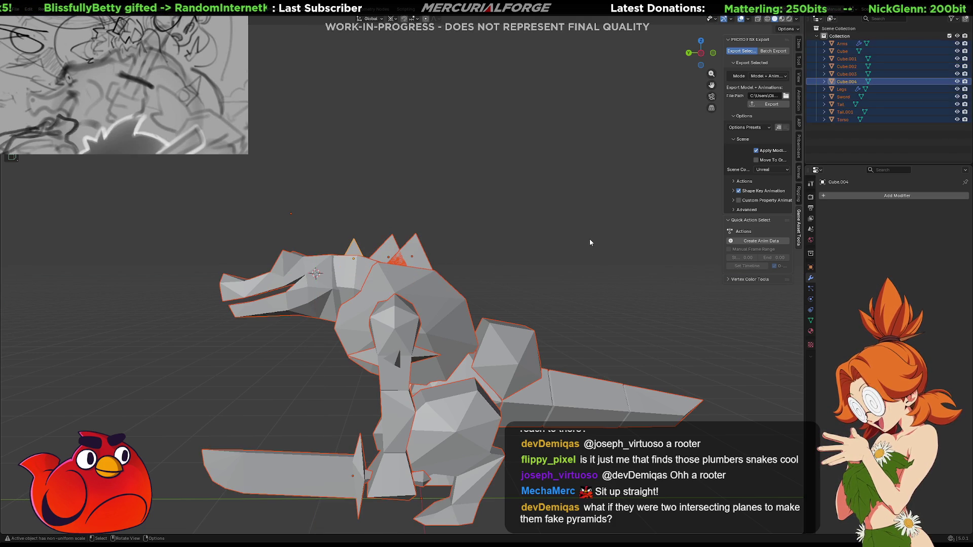
left_click(774, 105)
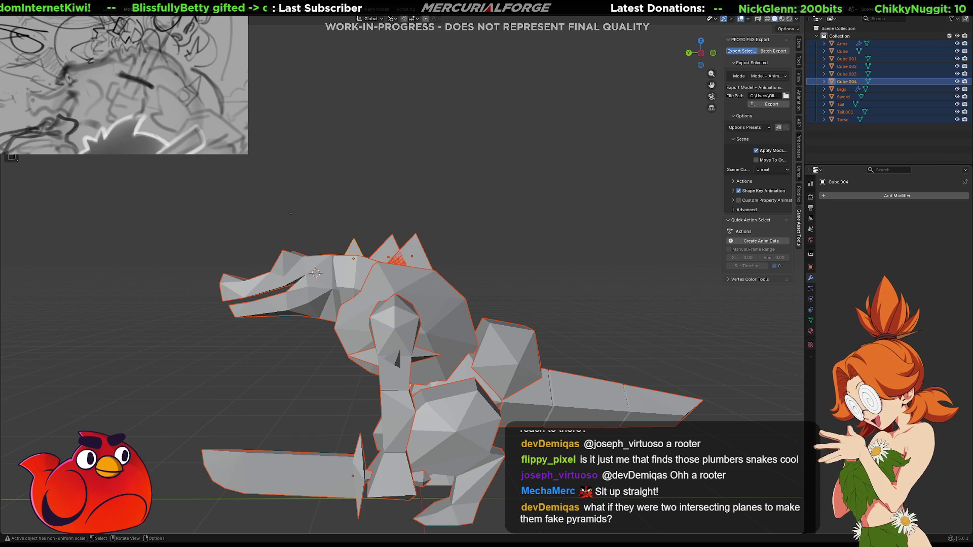
Switch to the Unreal Editor's Play In Editor session with the spiky dinosaur enemy.
key("alt+Tab")
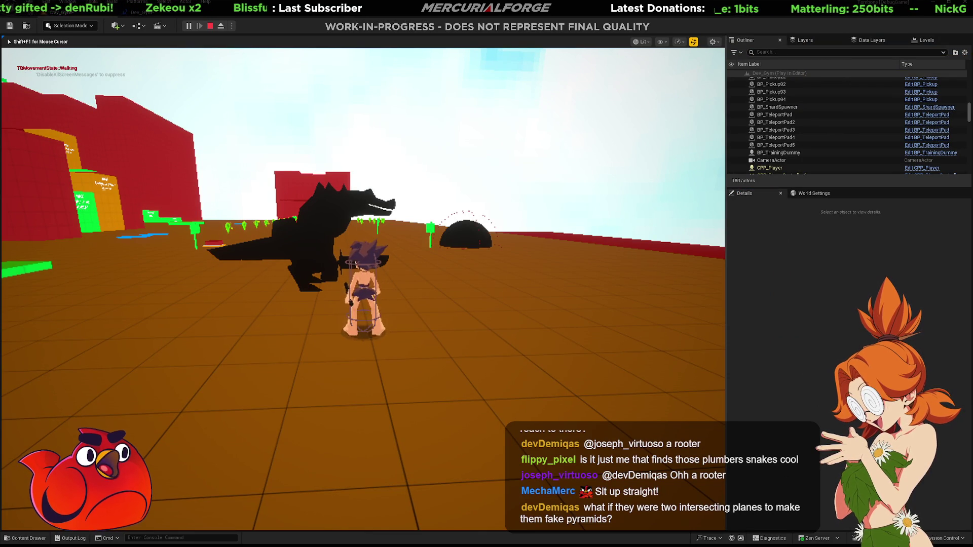
Dash and dodge around the dinosaur enemy, then stop Play In Editor and return to Blender.
key("shift")
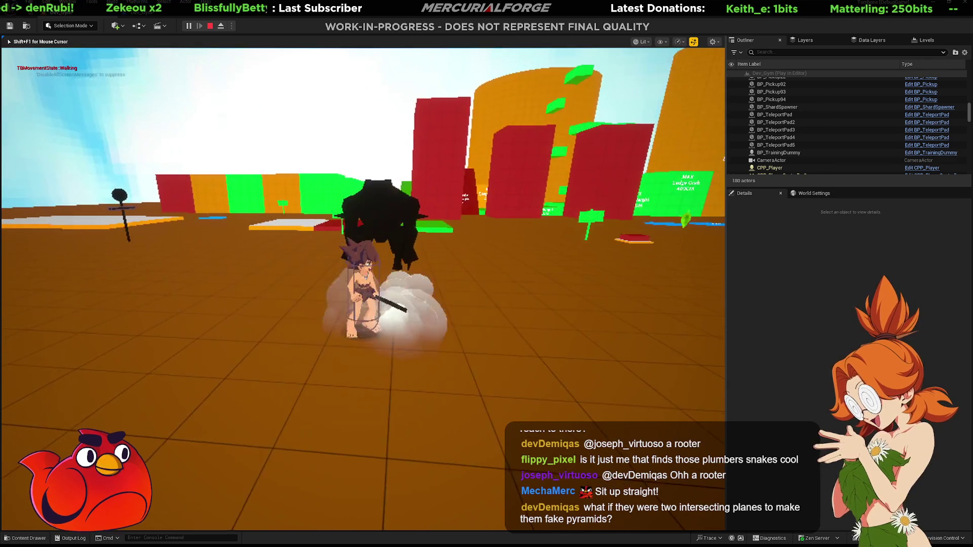
key("w")
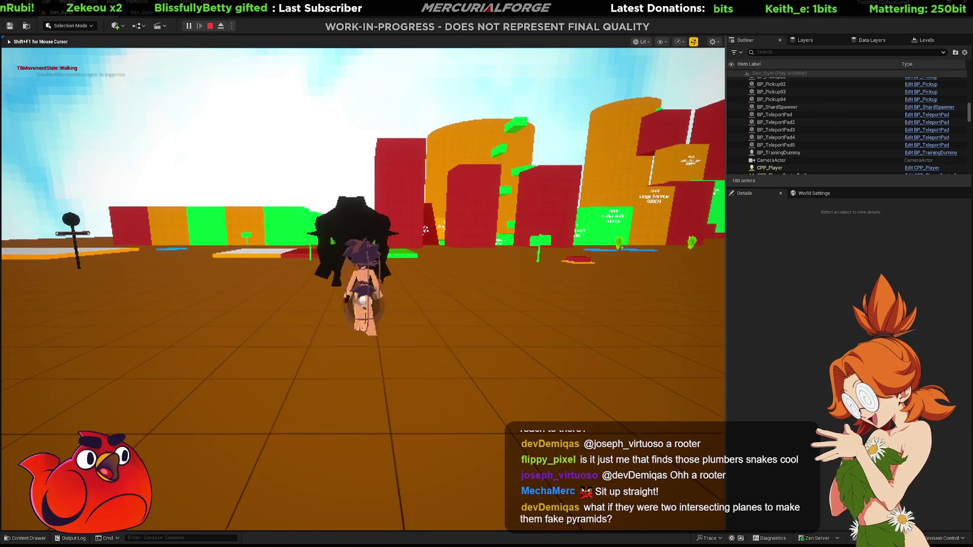
key("shift")
key("shift")
key("shift")
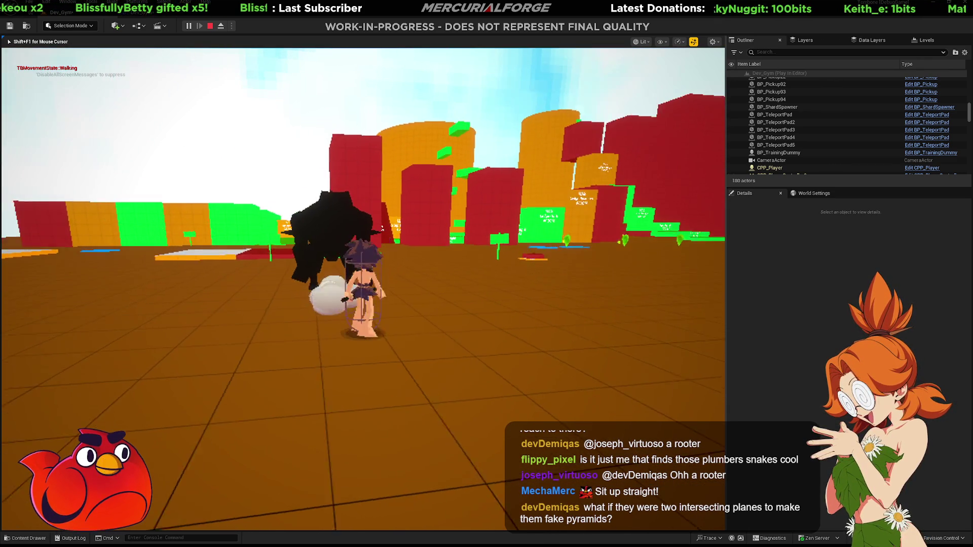
key("shift")
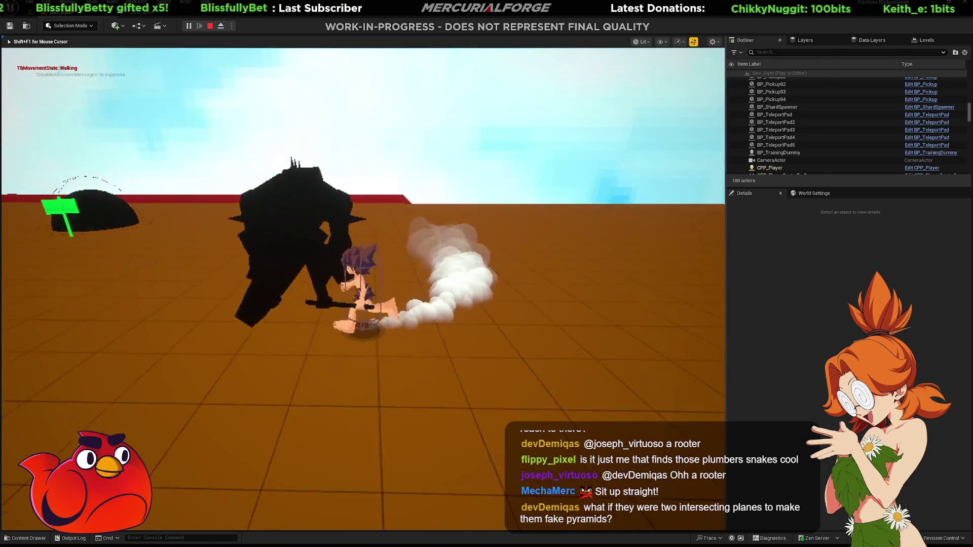
key("shift")
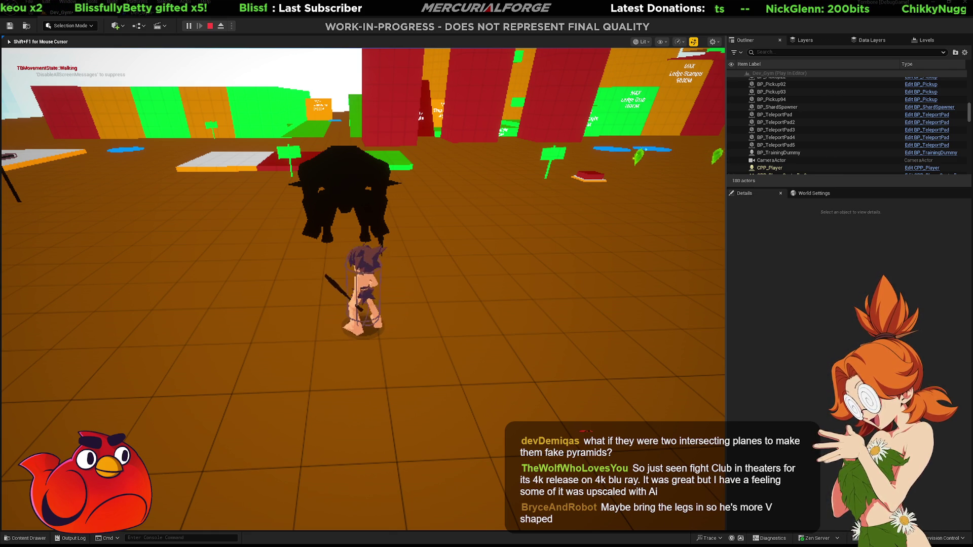
key("Escape")
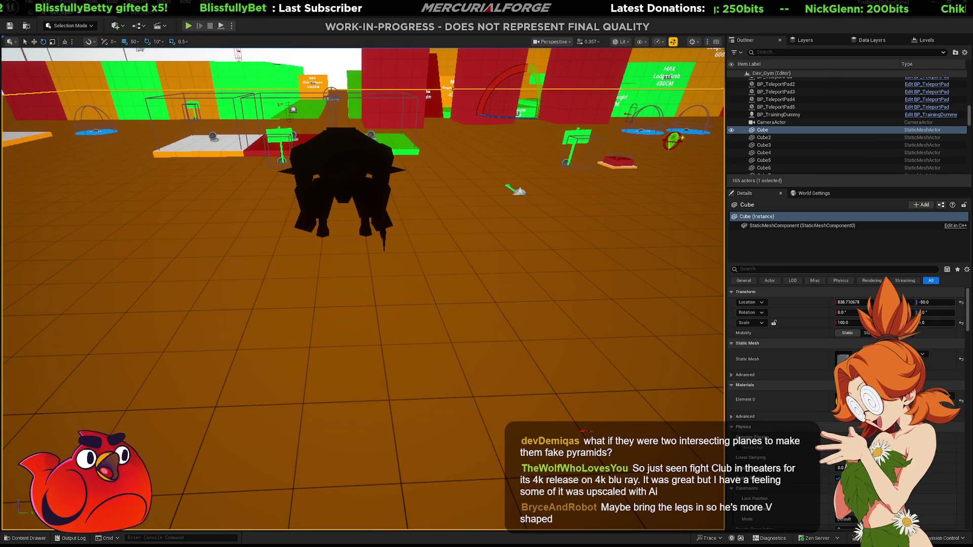
key("alt+Tab")
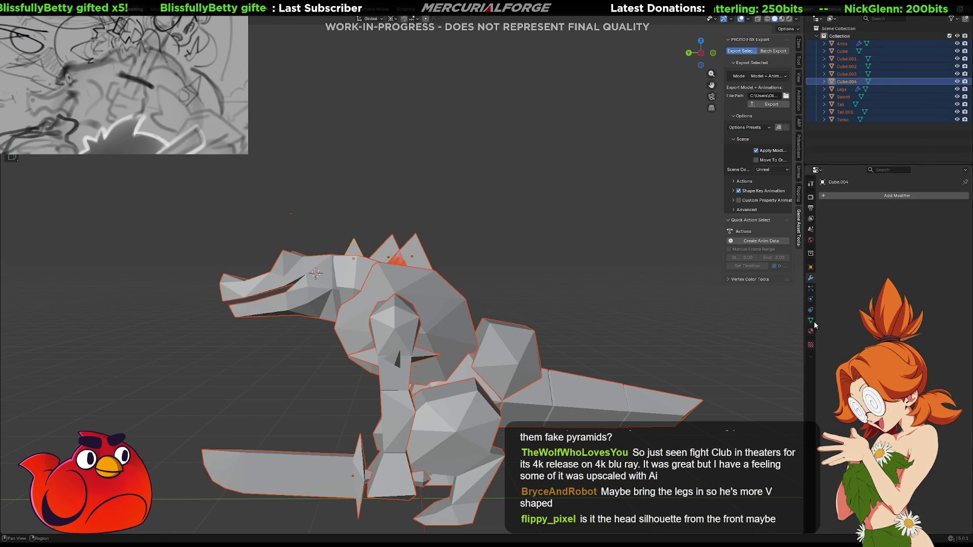
View the dinosaur front and back with nothing selected, checking rendered then solid shading.
key("KP_1")
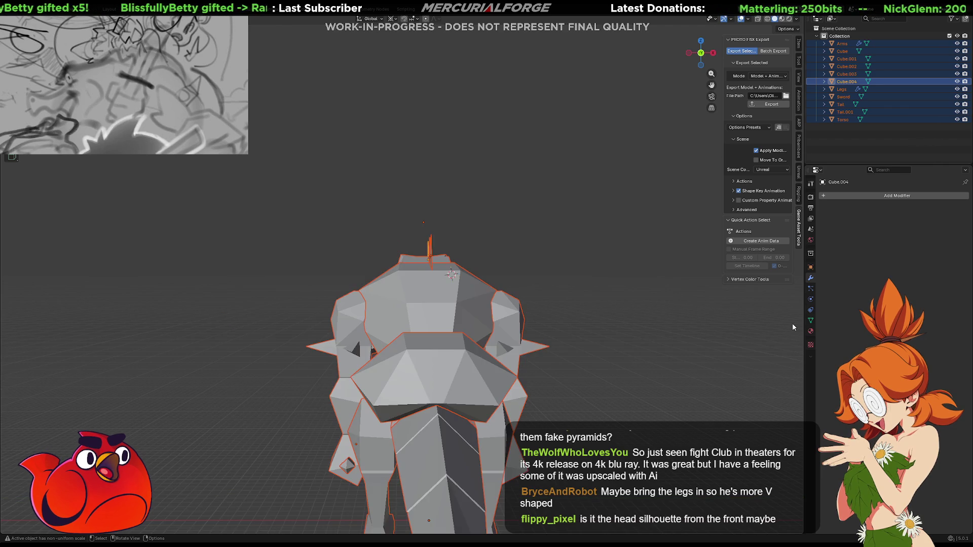
key("ctrl+KP_1")
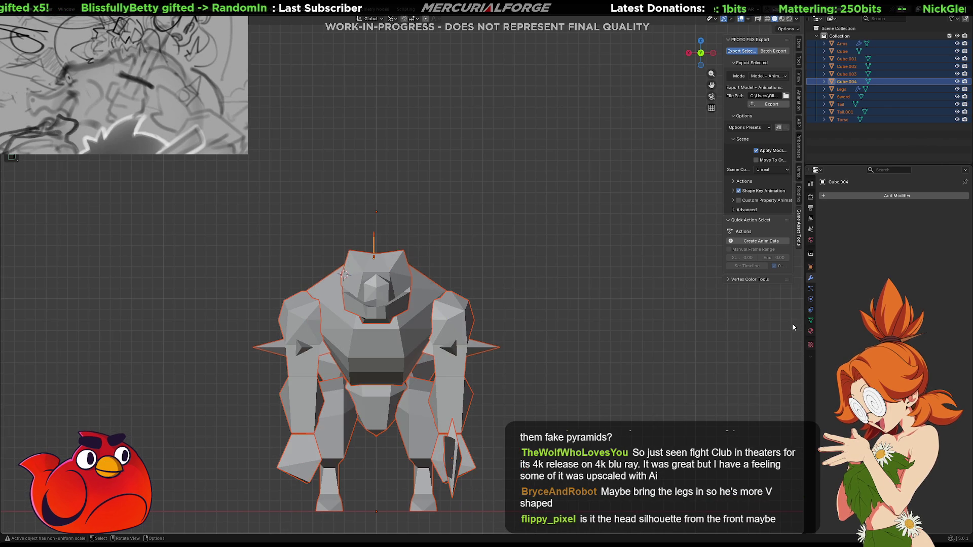
left_click(634, 322)
left_click(789, 18)
middle_click_drag(564, 390, 564, 314, "shift")
left_click(774, 19)
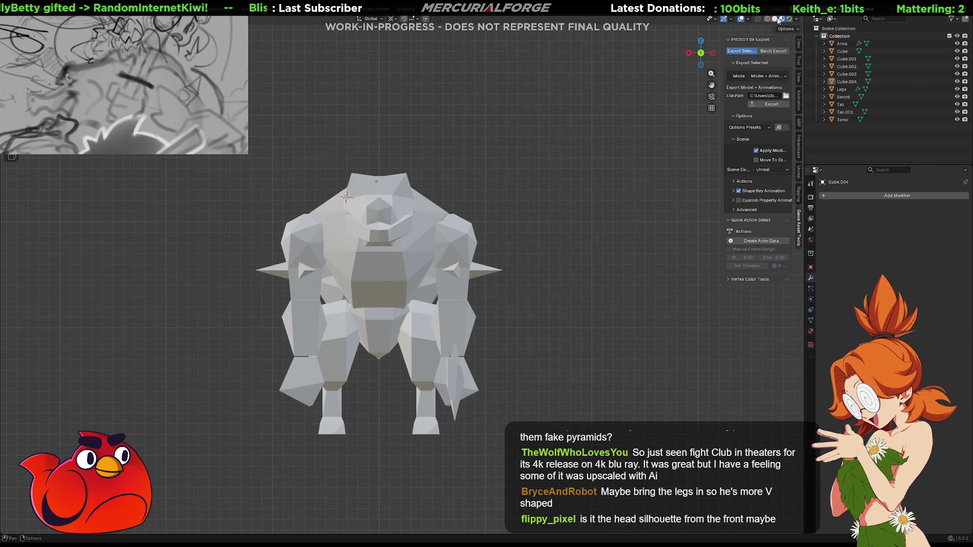
middle_click_drag(549, 308, 557, 292, "shift")
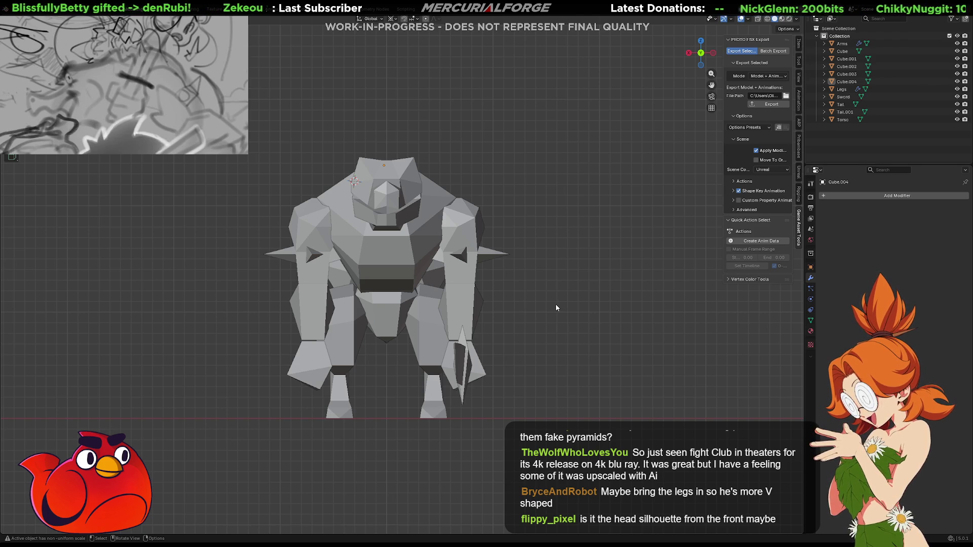
Shift the Legs object along X, then pull the right leg inward into a V-shape.
left_click(429, 333)
key("g")
key("x")
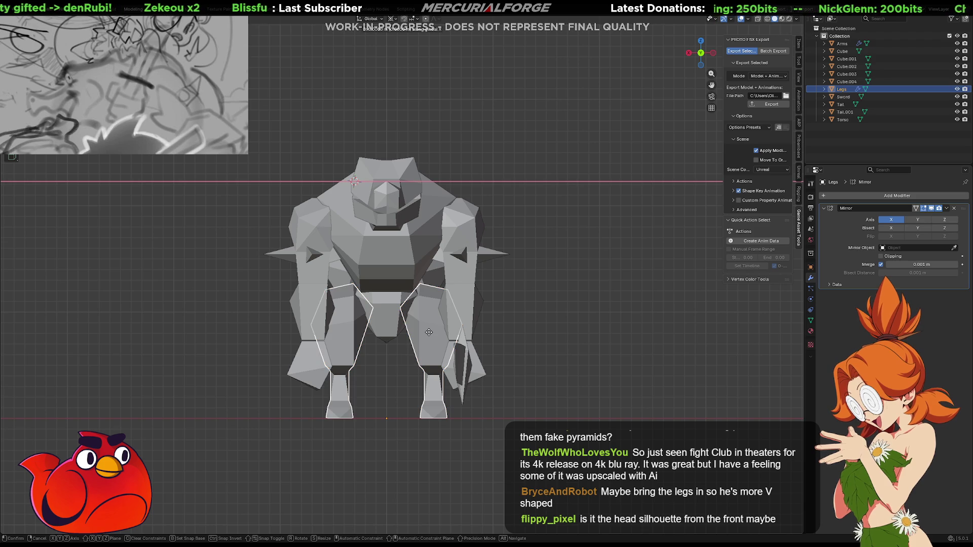
left_click(426, 335)
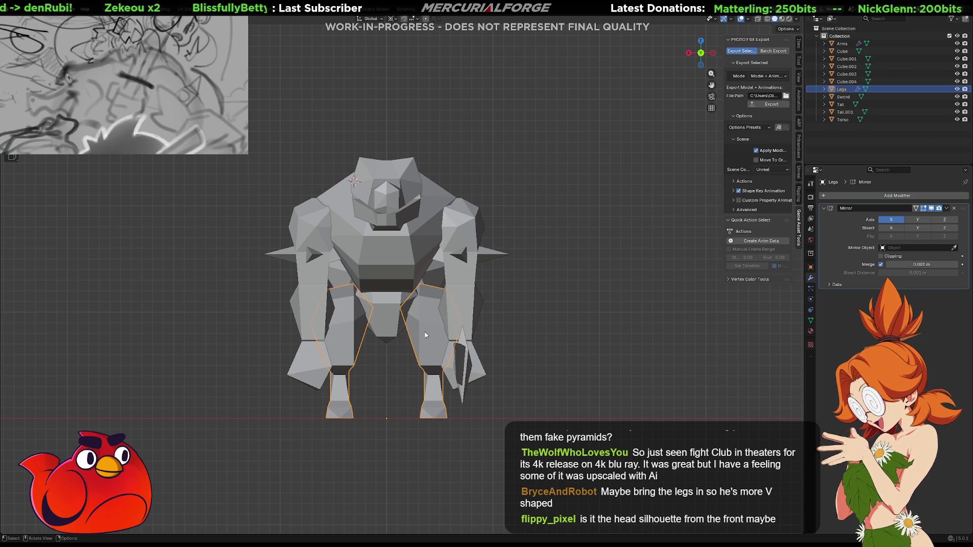
key("Tab")
key("l")
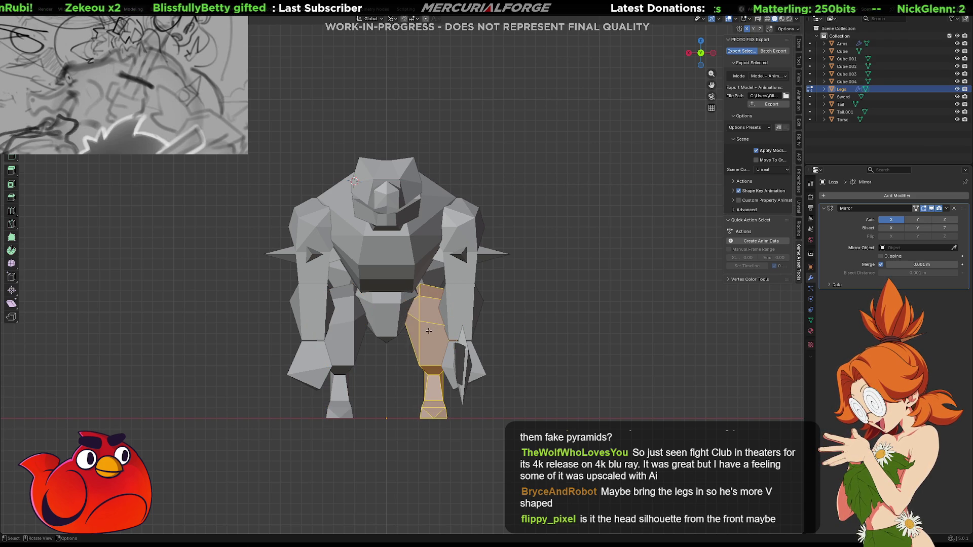
key("g")
key("x")
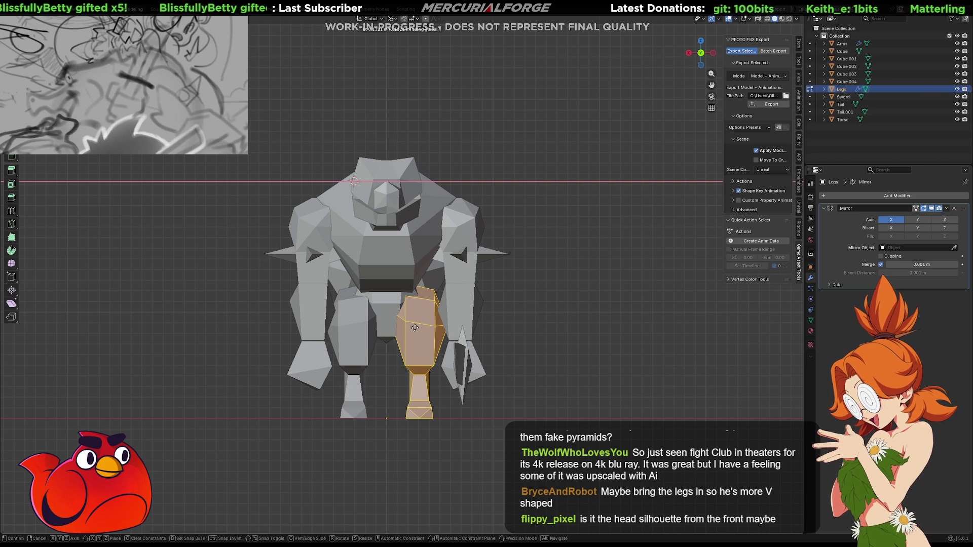
left_click(414, 328)
Select the whole model, re-export it, and start Play in Unreal Engine with Alt+P.
key("Tab")
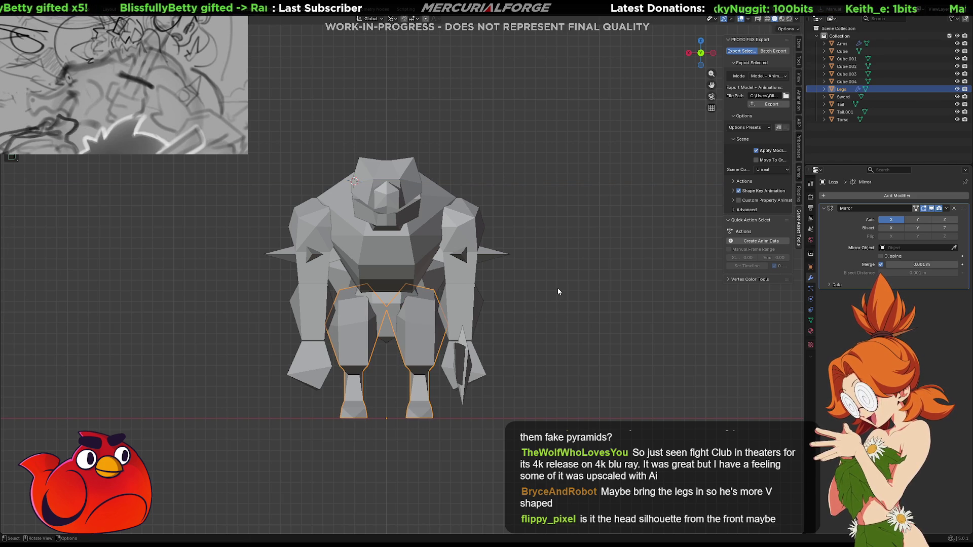
key("a")
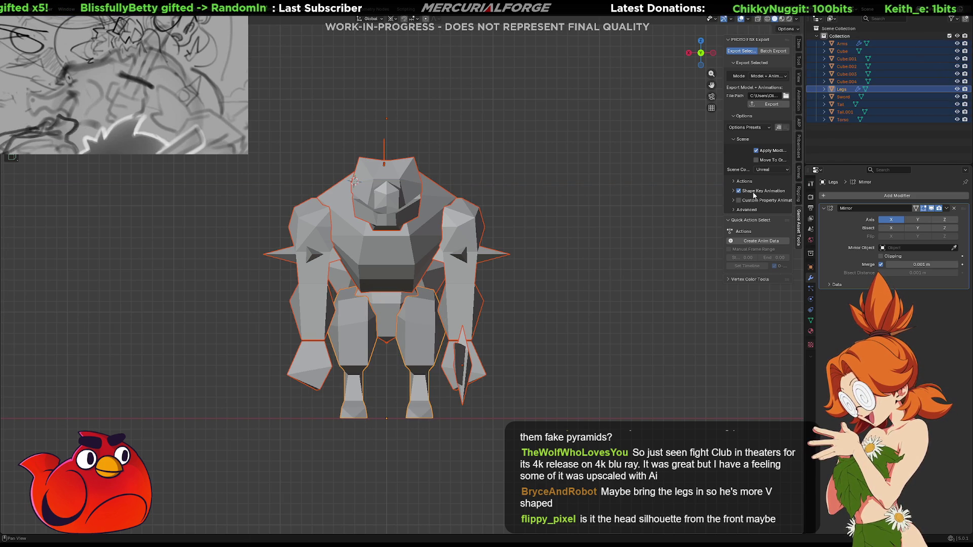
left_click(772, 105)
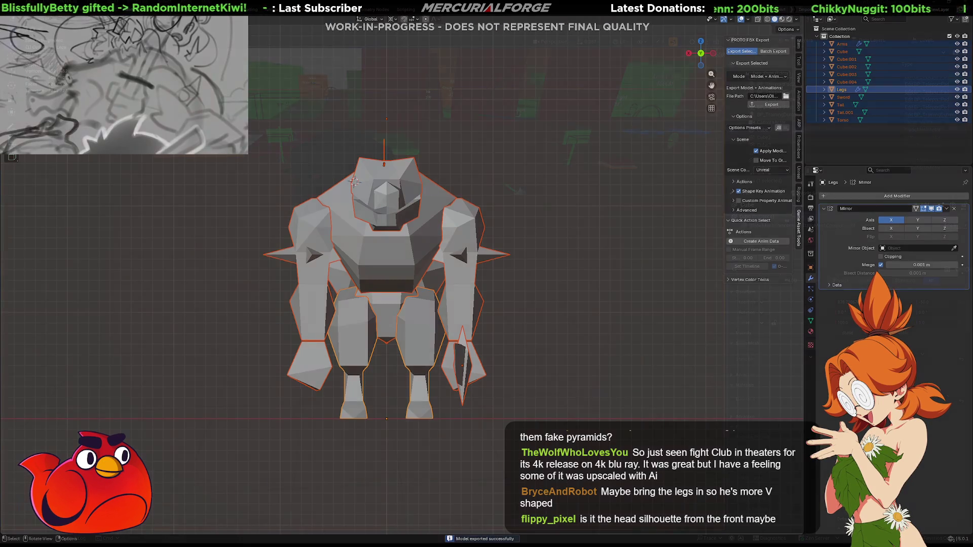
key("alt+Tab")
key("alt+p")
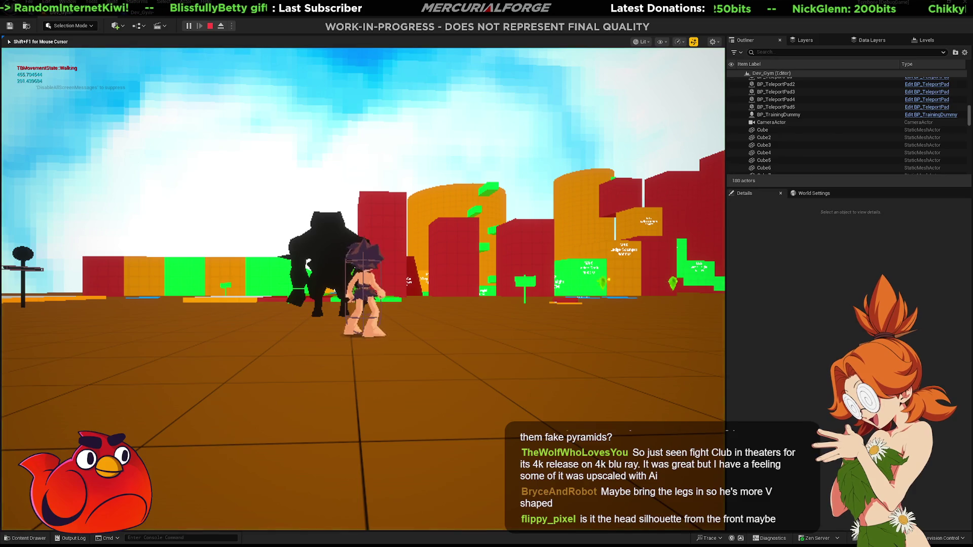
Dash forward and run circles around the dinosaur enemy, looking around the level.
key("space")
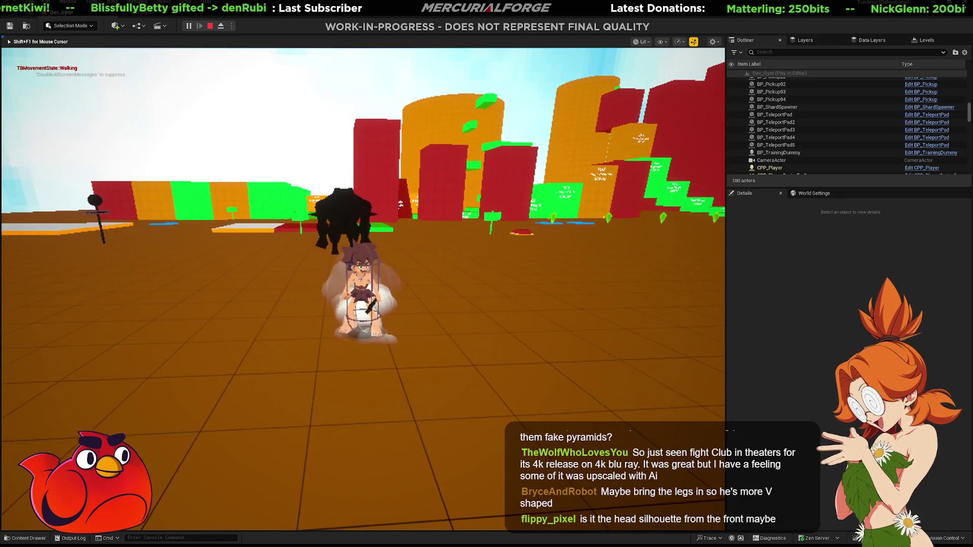
key("a")
key("w")
key("a")
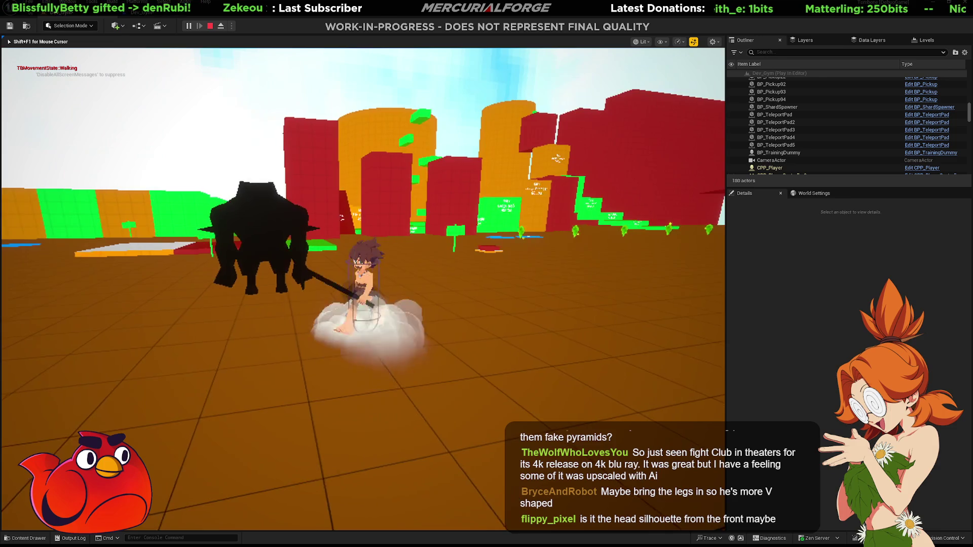
key("a")
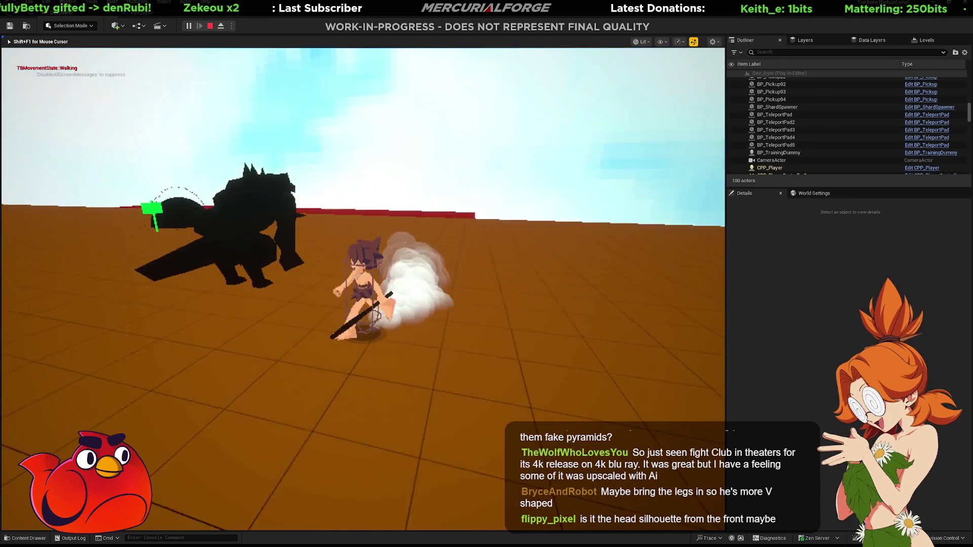
key("a")
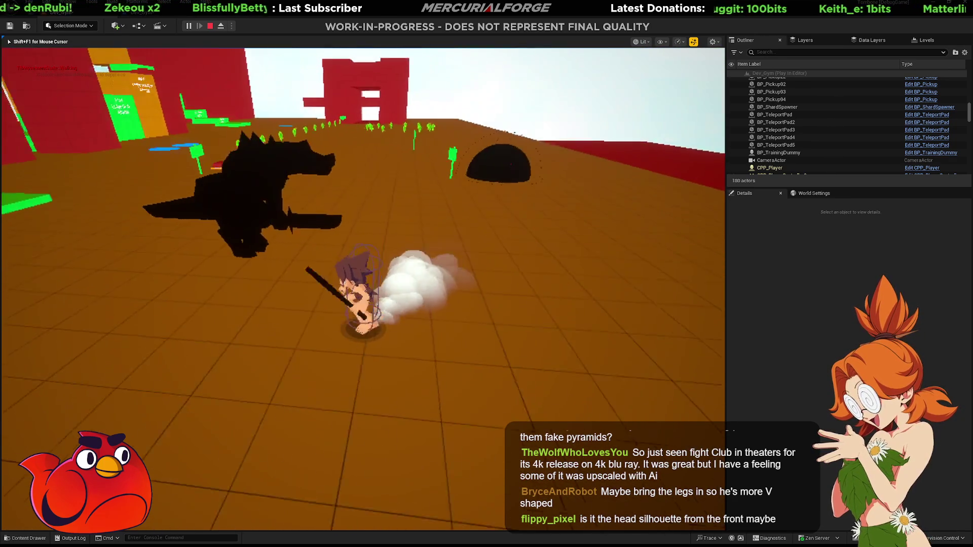
key("a")
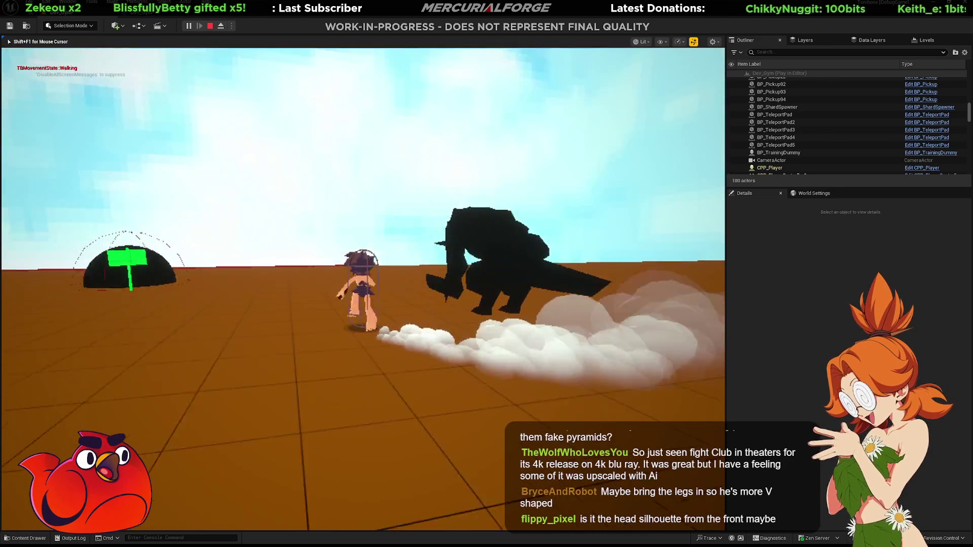
key("a")
key("a")
key("a")
key("a")
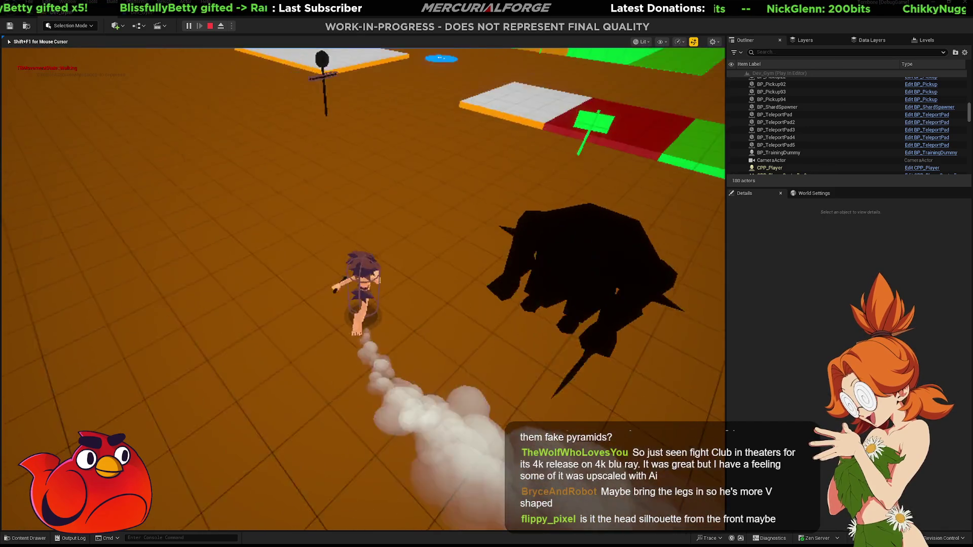
Attack the dinosaur, alternately backing off and dashing or rolling past it.
key("a")
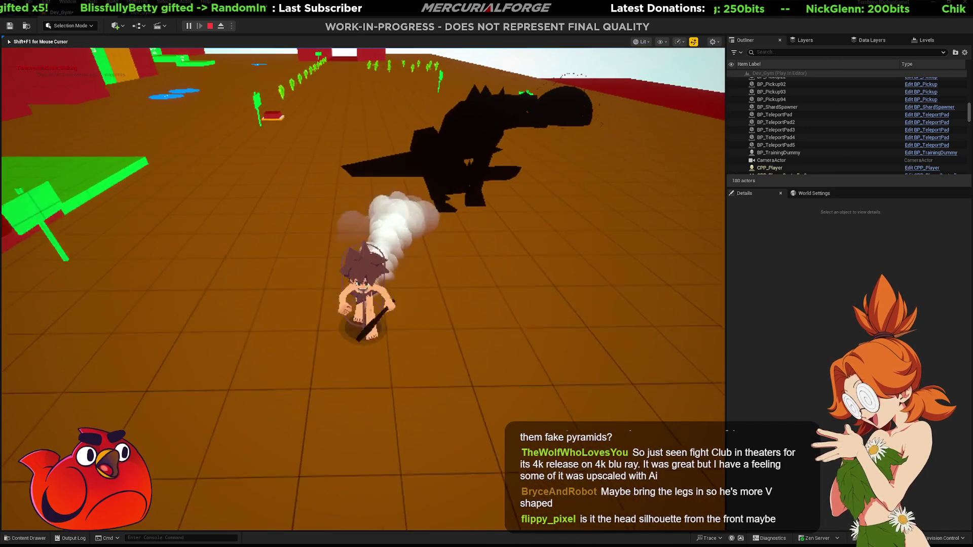
key("s")
key("w")
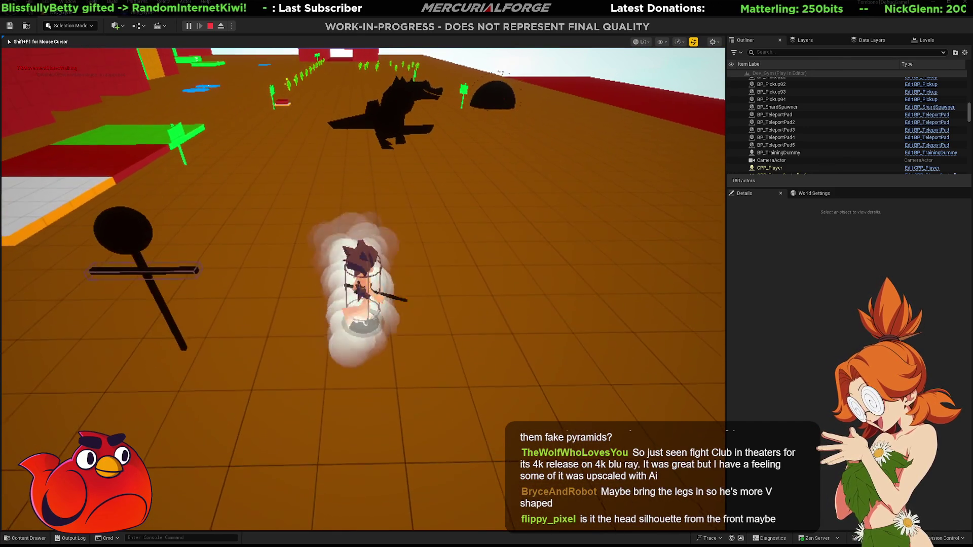
key("s")
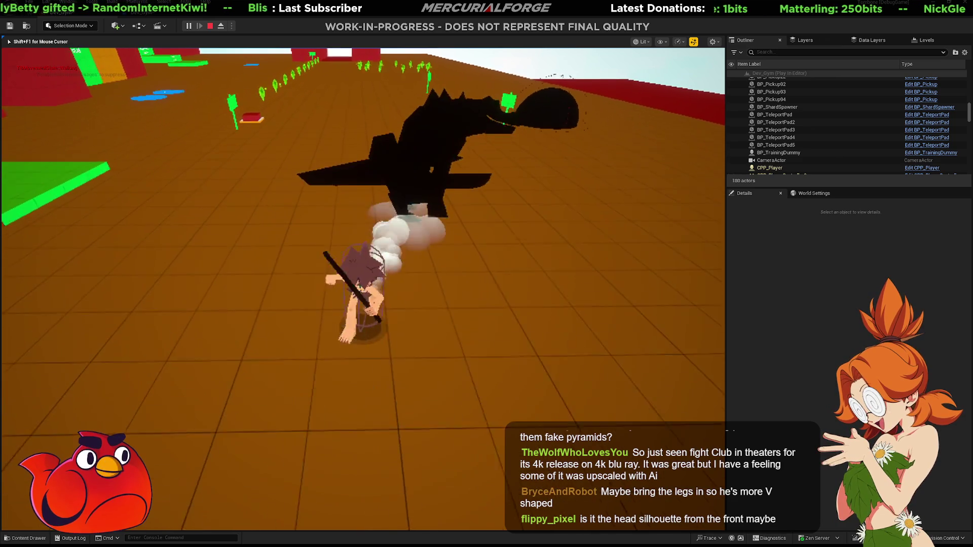
key("w")
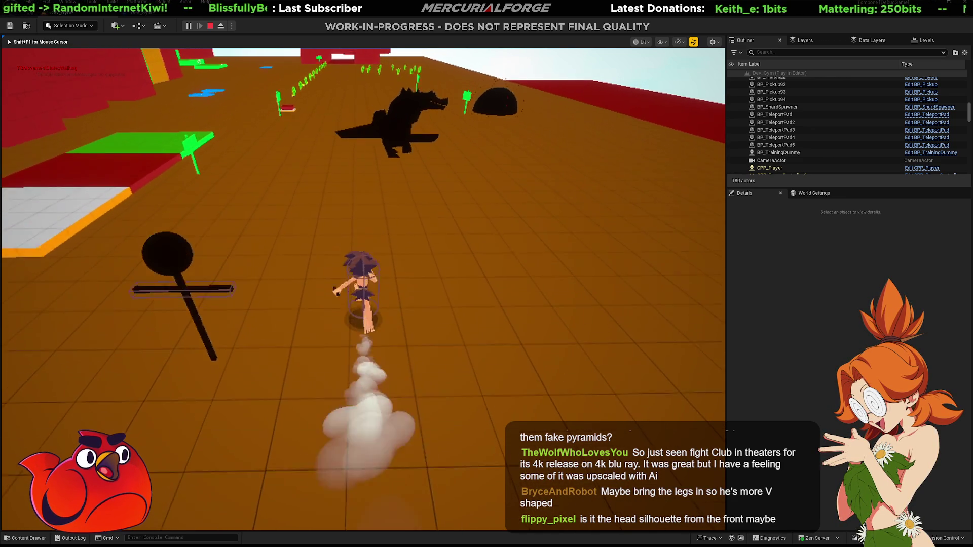
key("a")
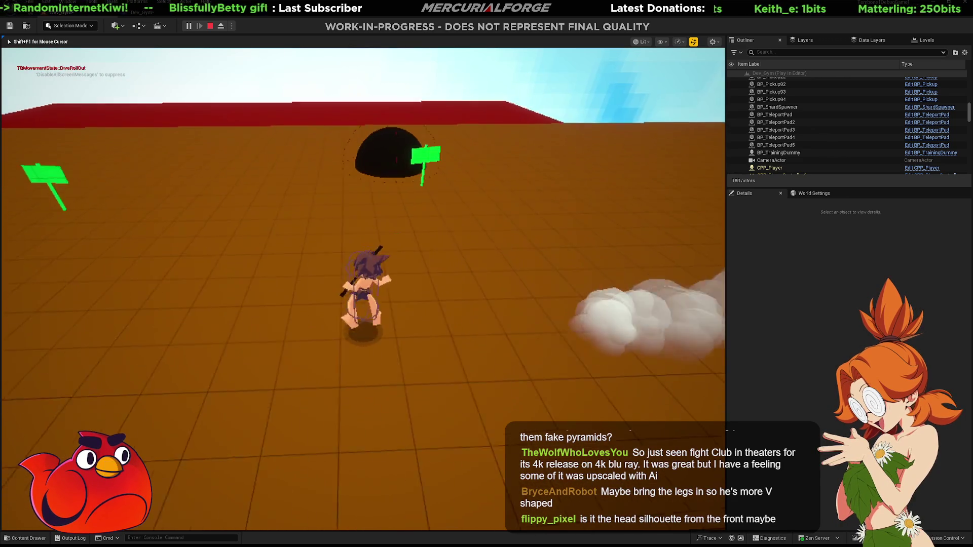
key("w")
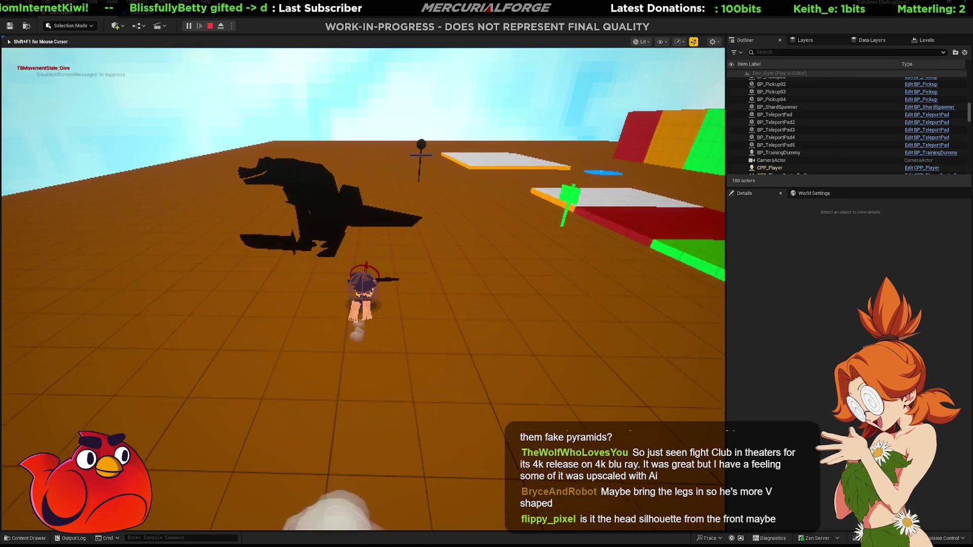
key("w")
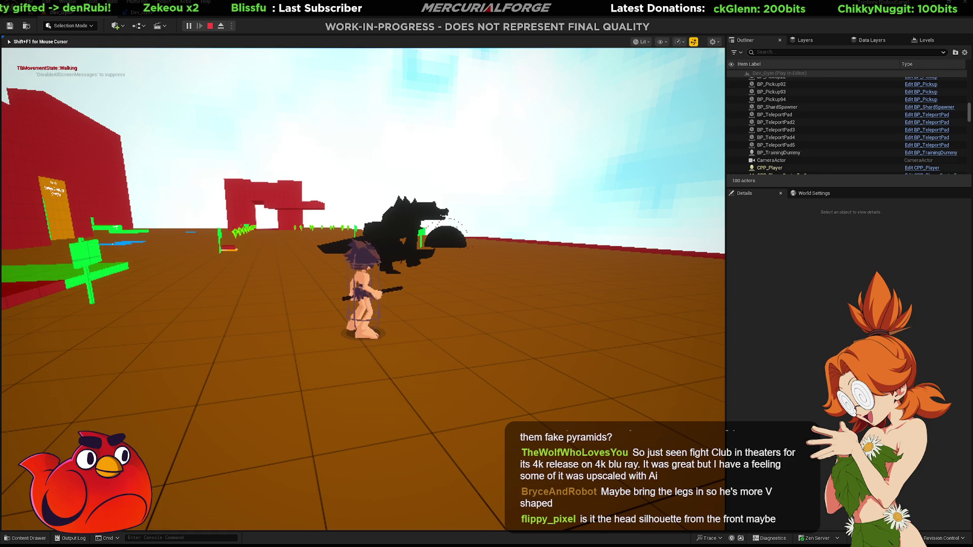
key("shift")
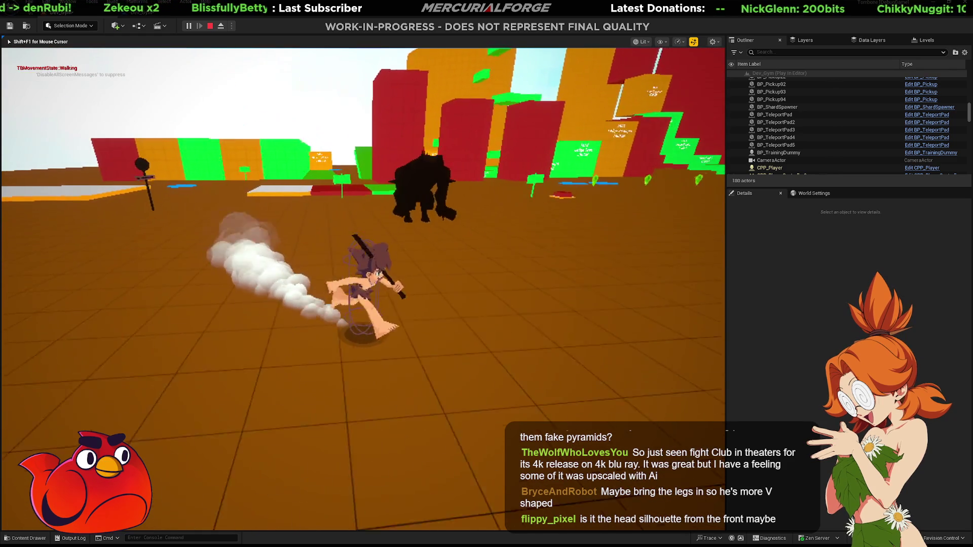
key("ctrl")
key("s")
key("w")
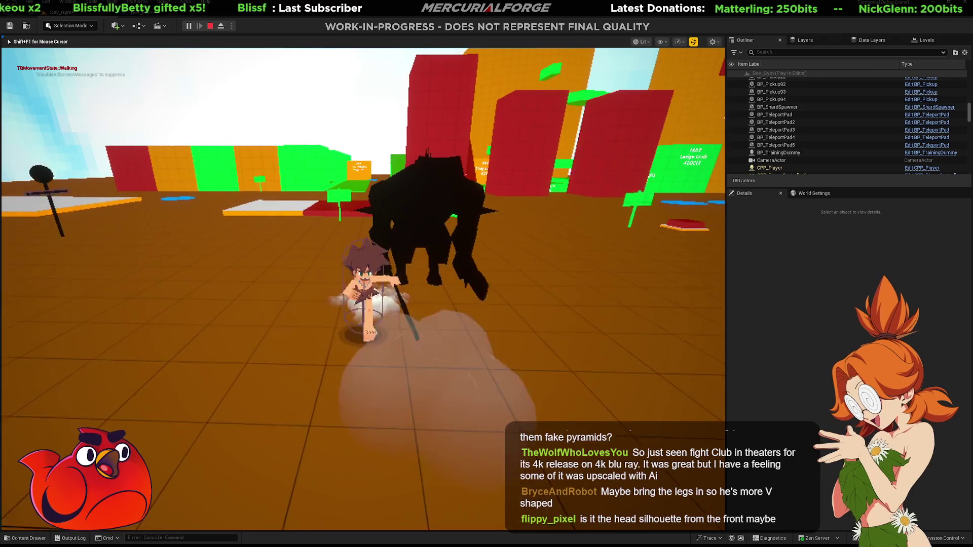
key("s")
key("w")
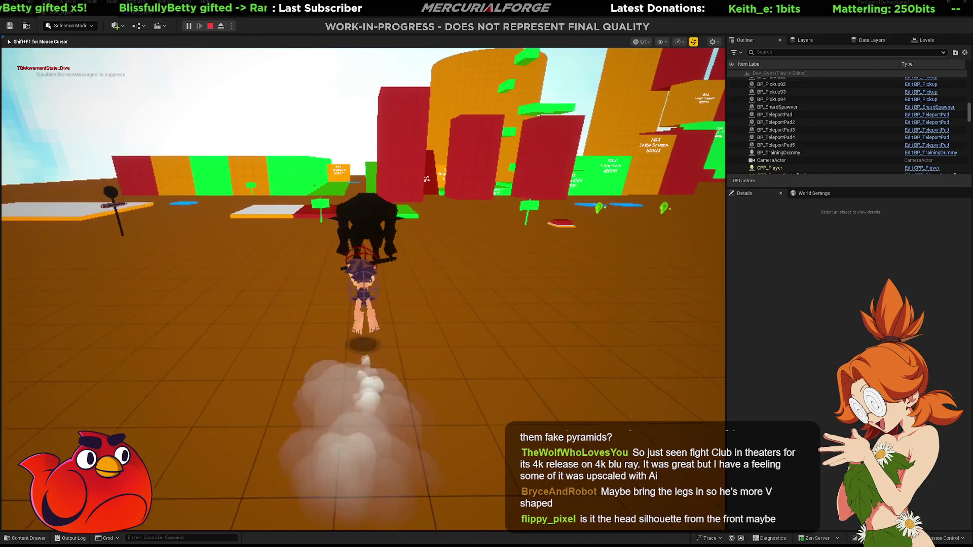
key("s")
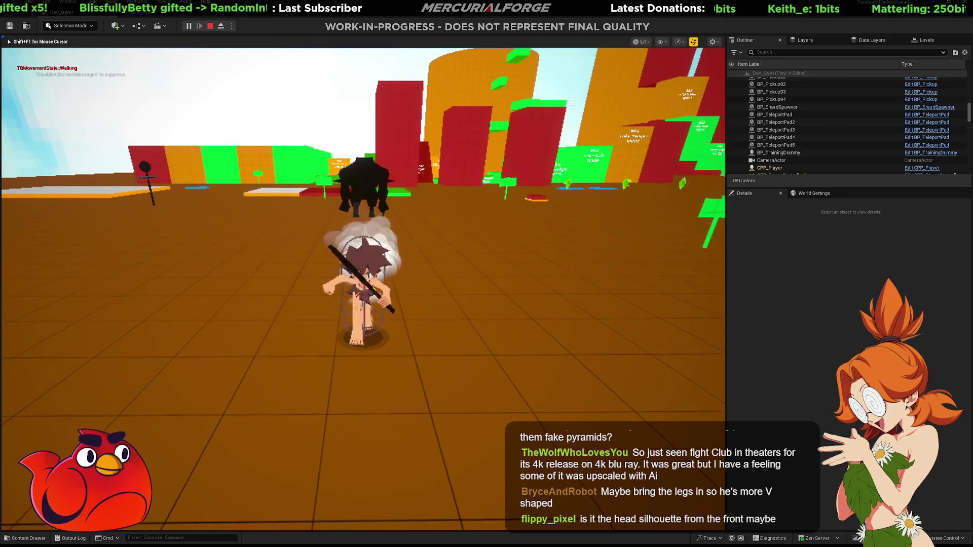
key("w")
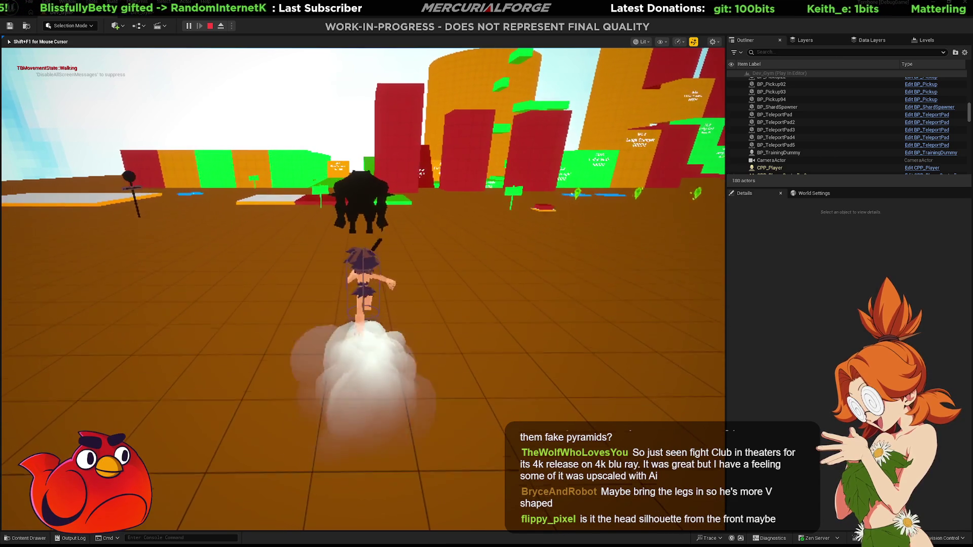
key("a")
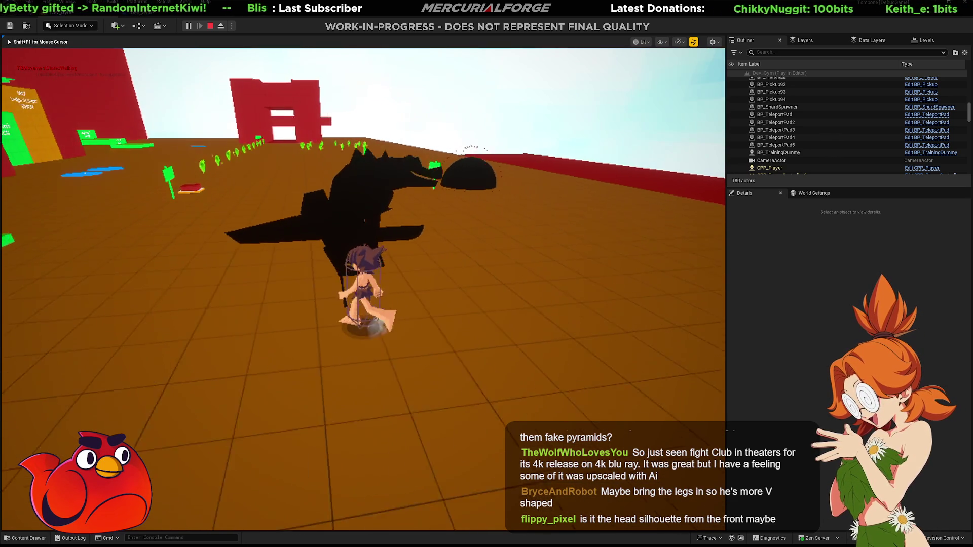
key("s")
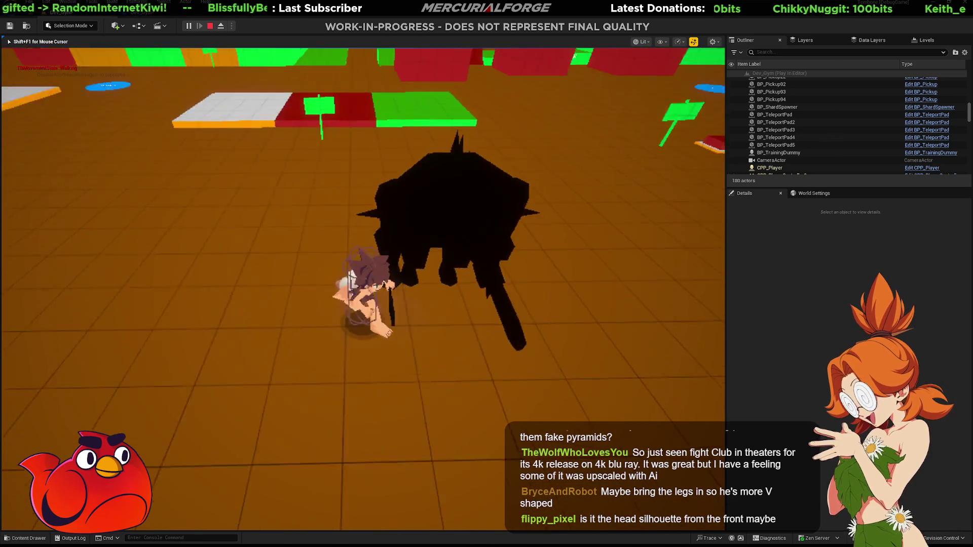
key("a")
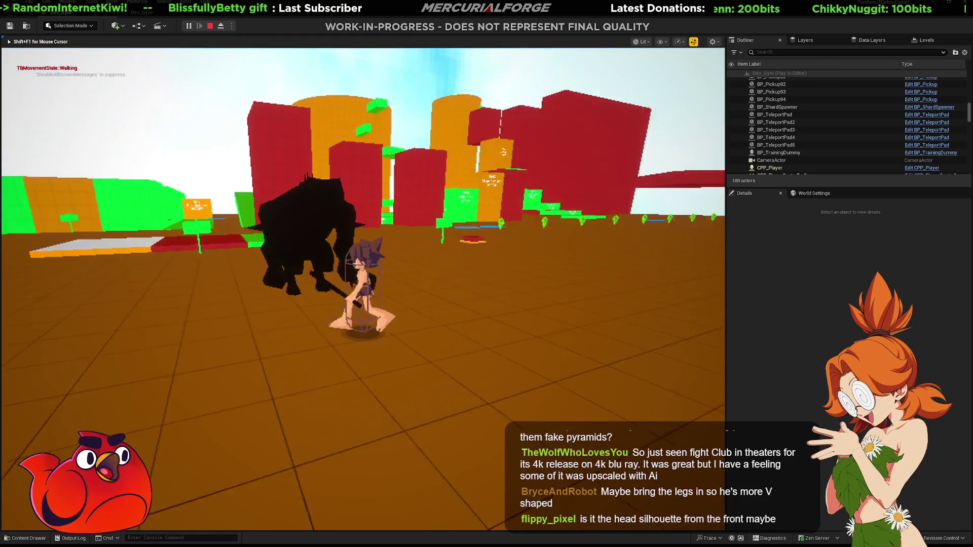
key("w")
key("w")
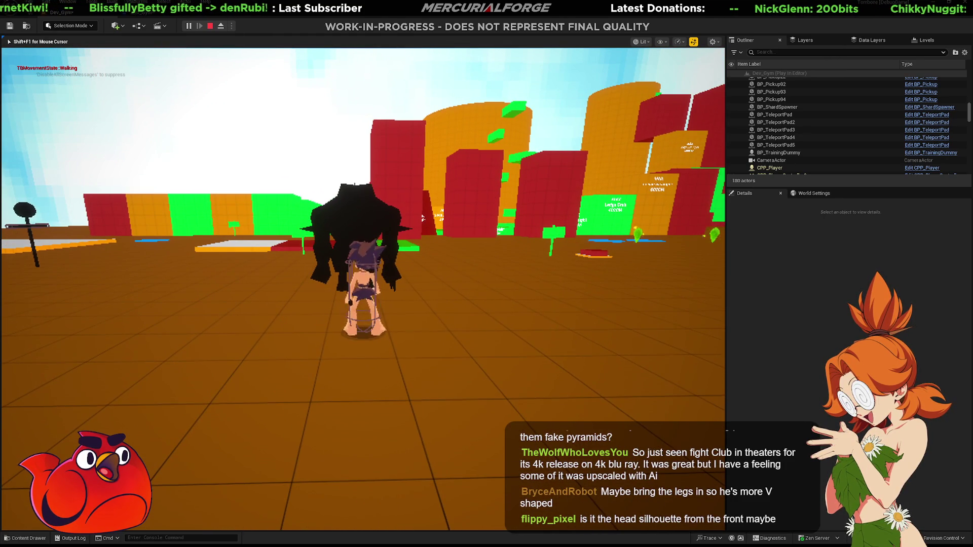
key("space")
key("w")
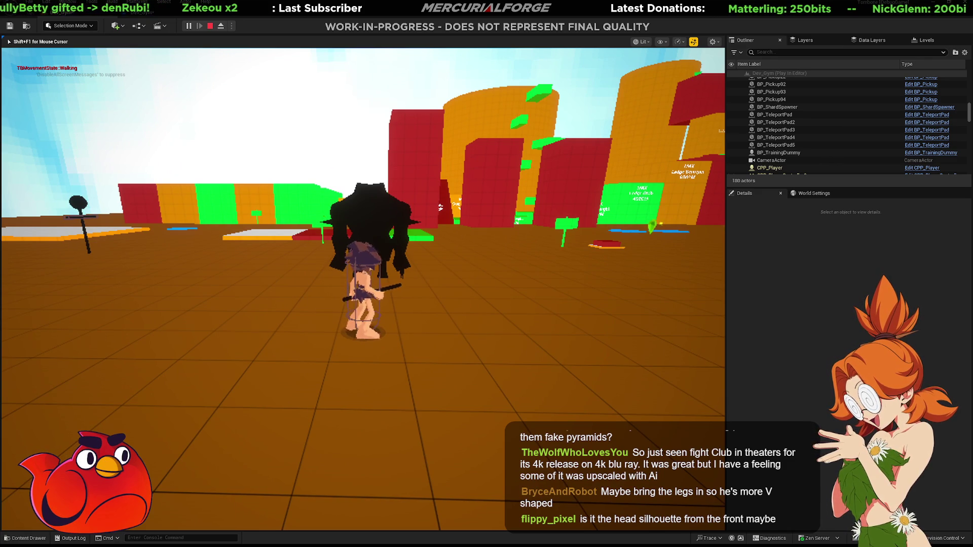
key("space")
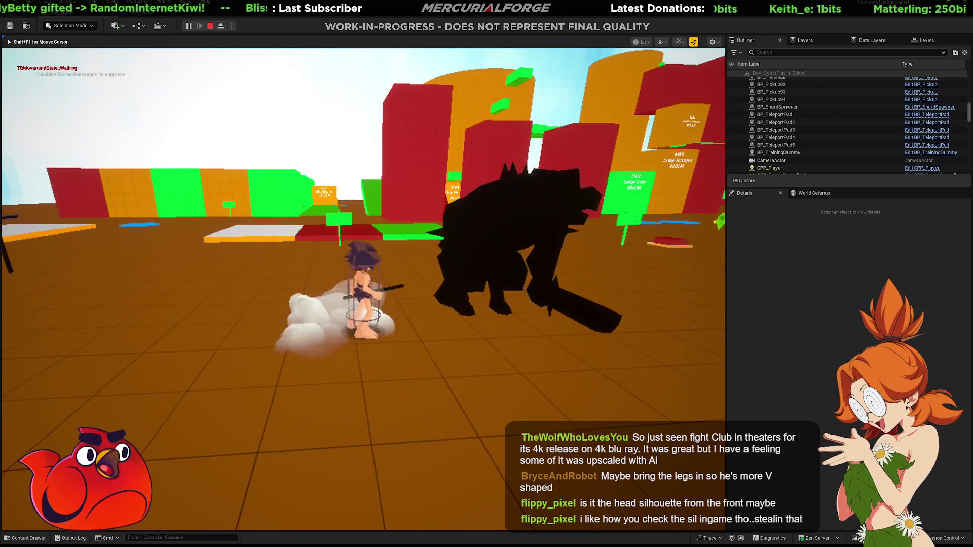
key("space")
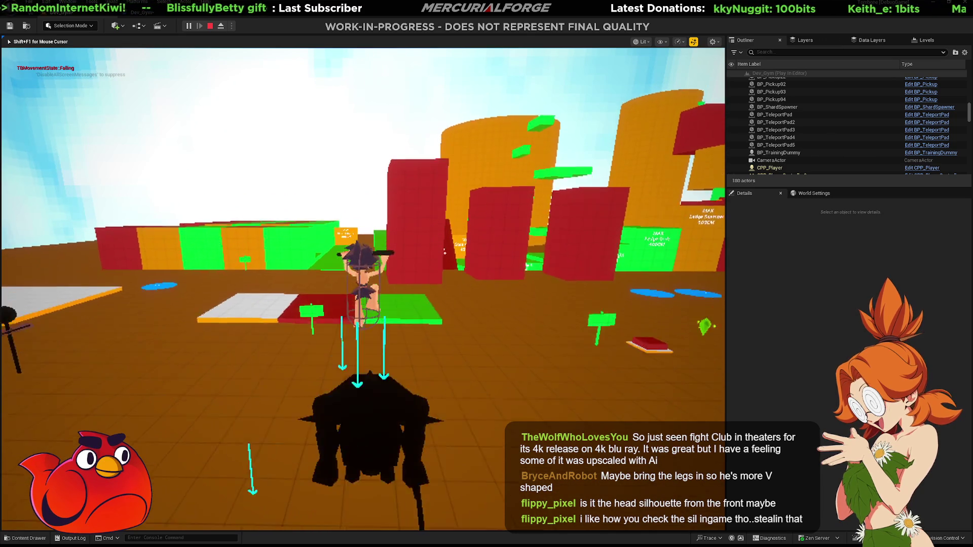
key("space")
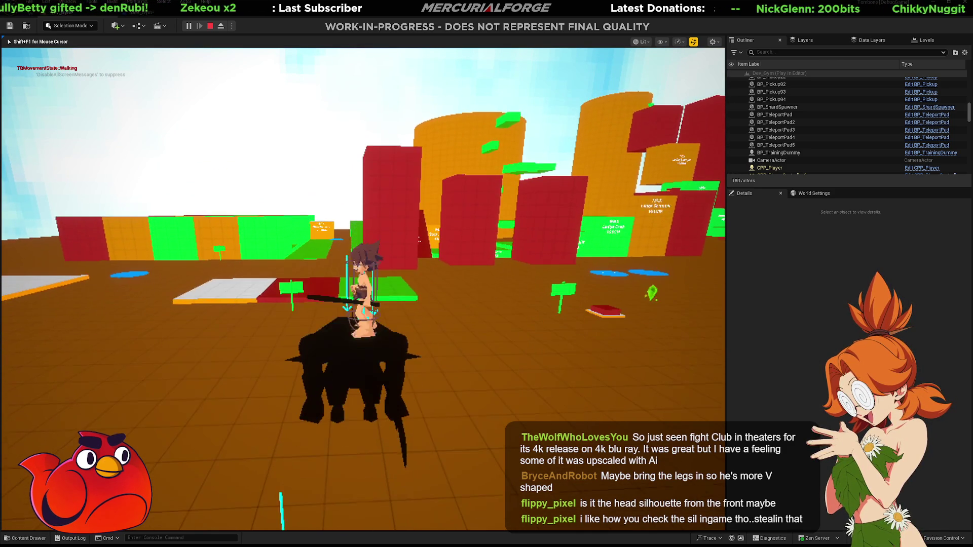
key("space")
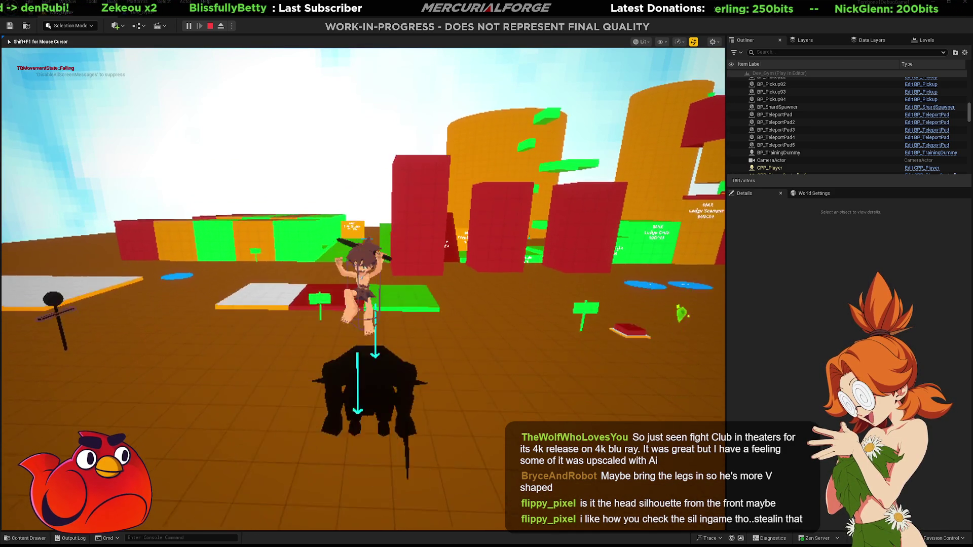
key("w")
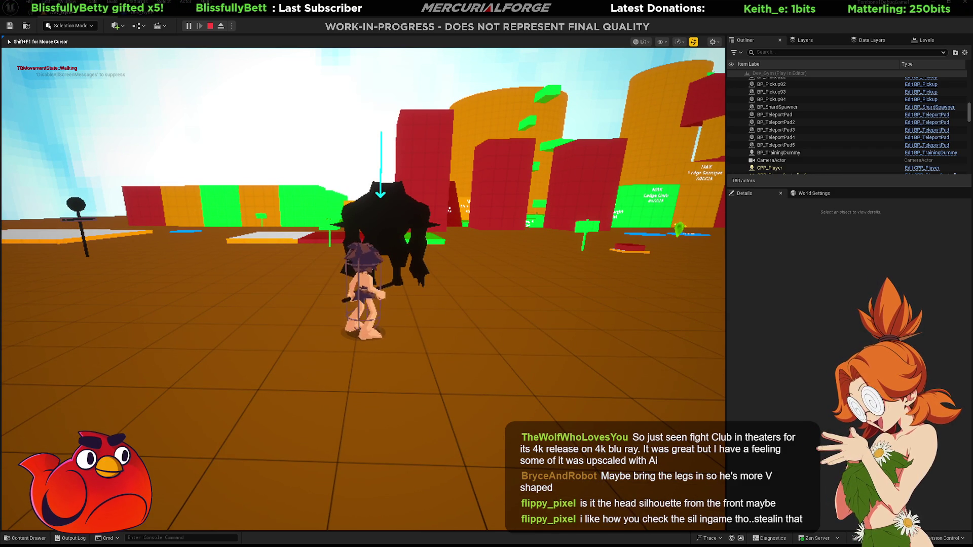
key("s")
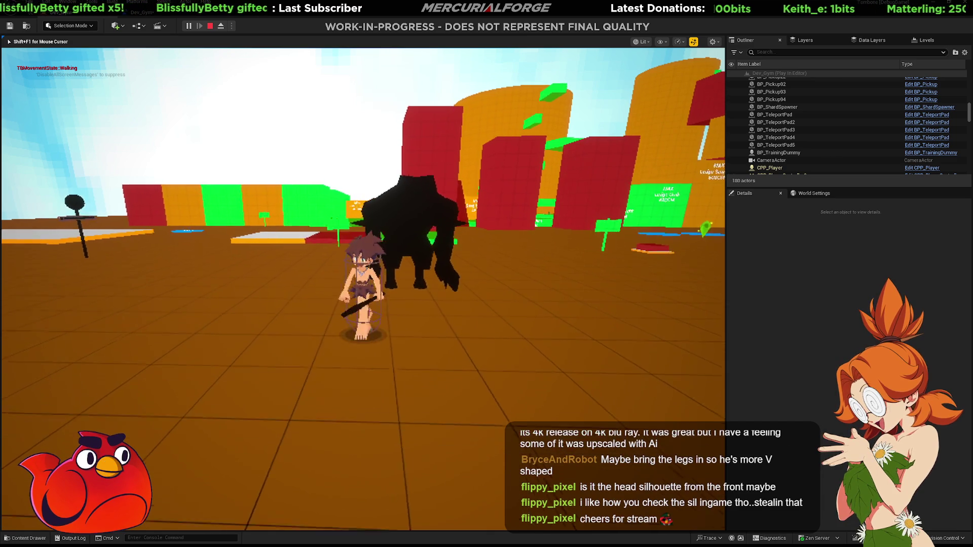
key("space")
key("s")
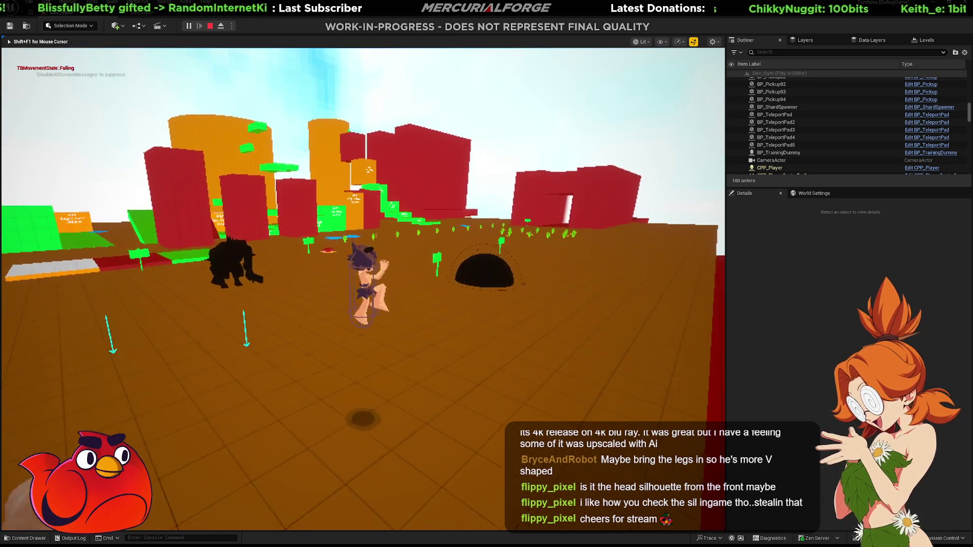
key("shift")
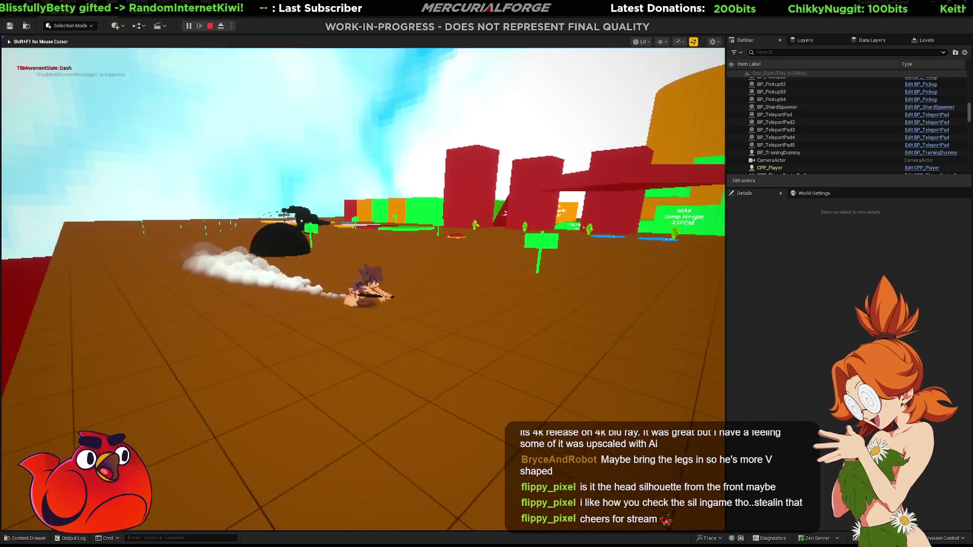